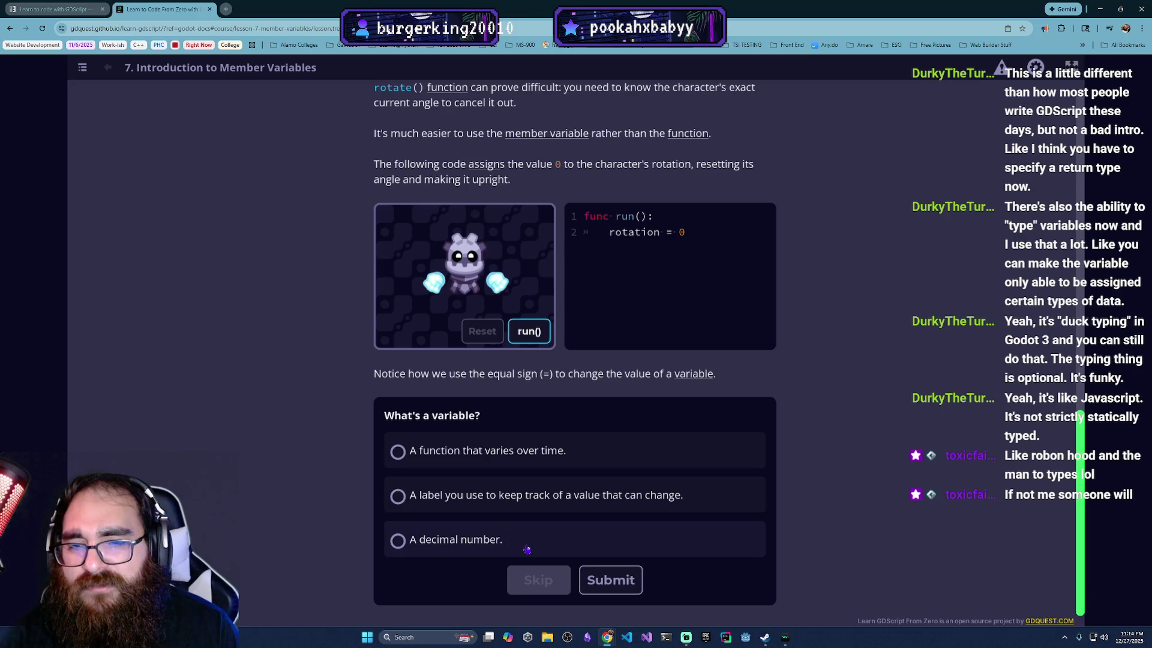
Step: Answer the variable quiz with 'A label you use to keep track of a value that can change' and submit
left_click(637, 507)
left_click(611, 579)
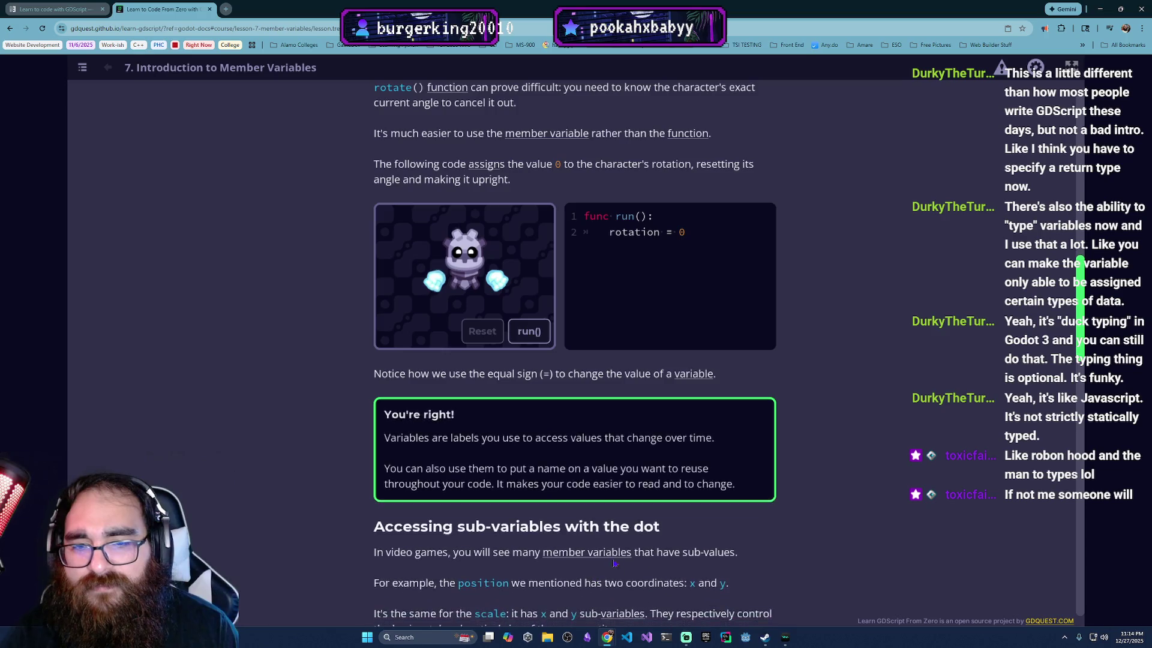
scroll(637, 543, "down", 2)
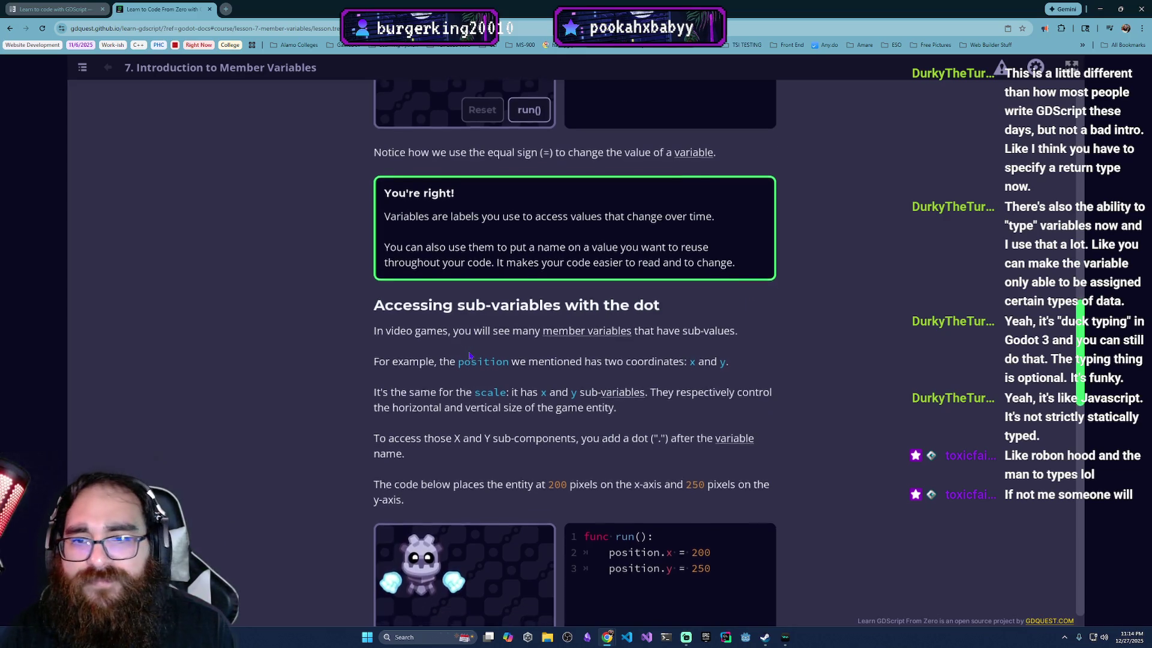
scroll(483, 356, "down", 2)
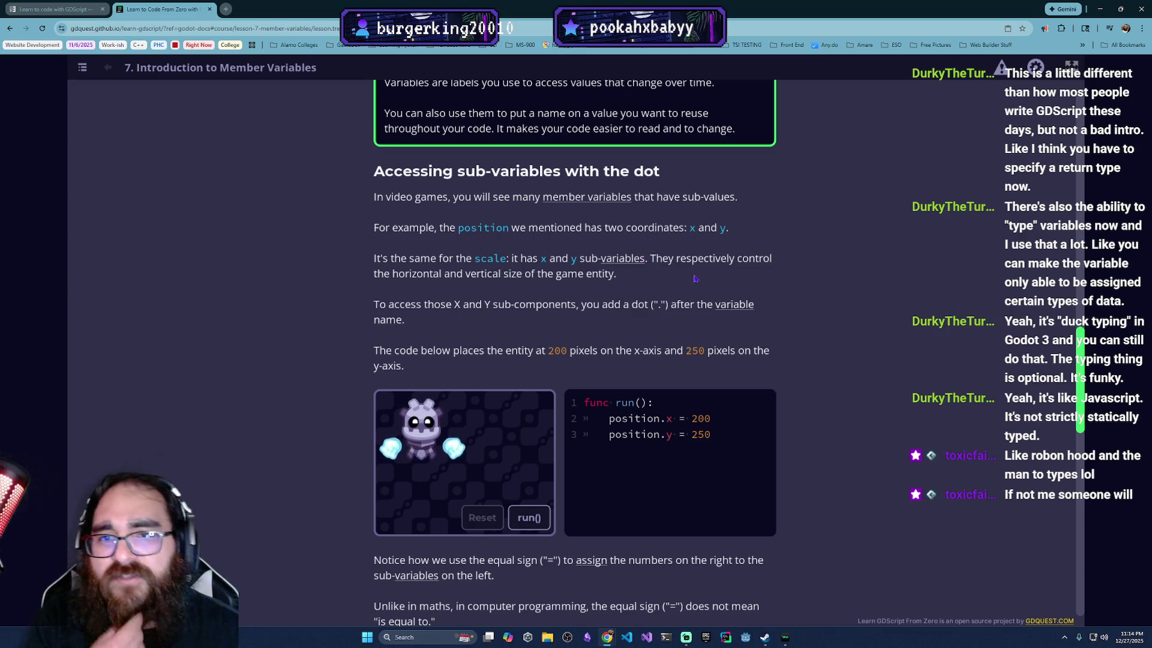
scroll(665, 288, "down", 1)
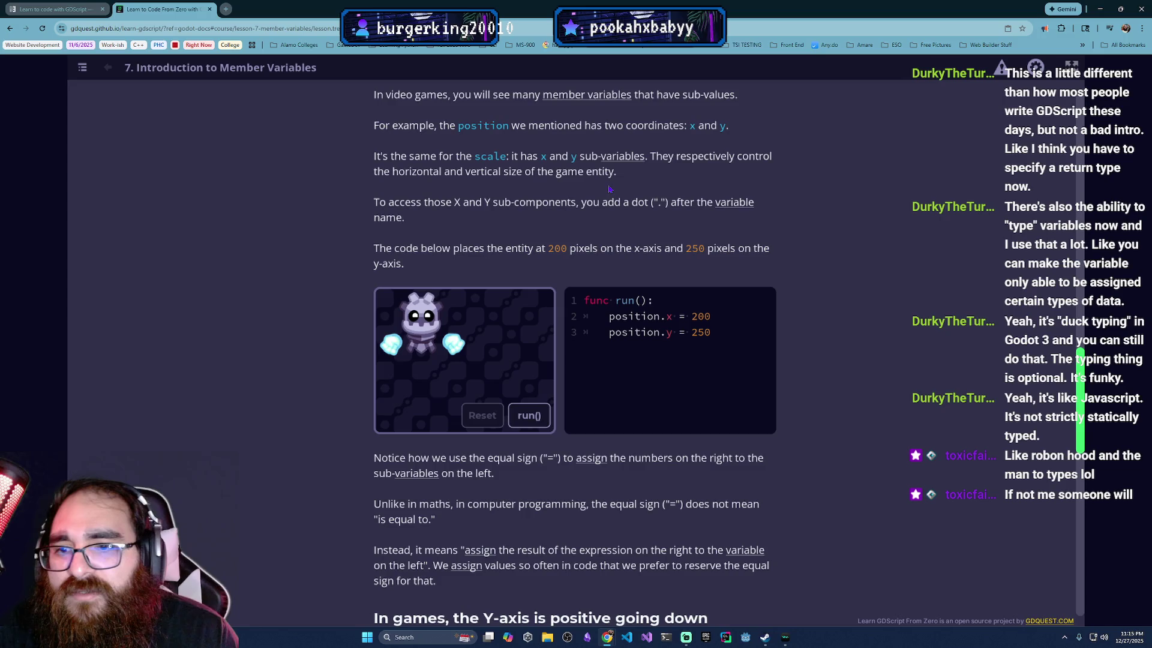
Step: Run the position.x/position.y example so the robot moves
left_click(530, 415)
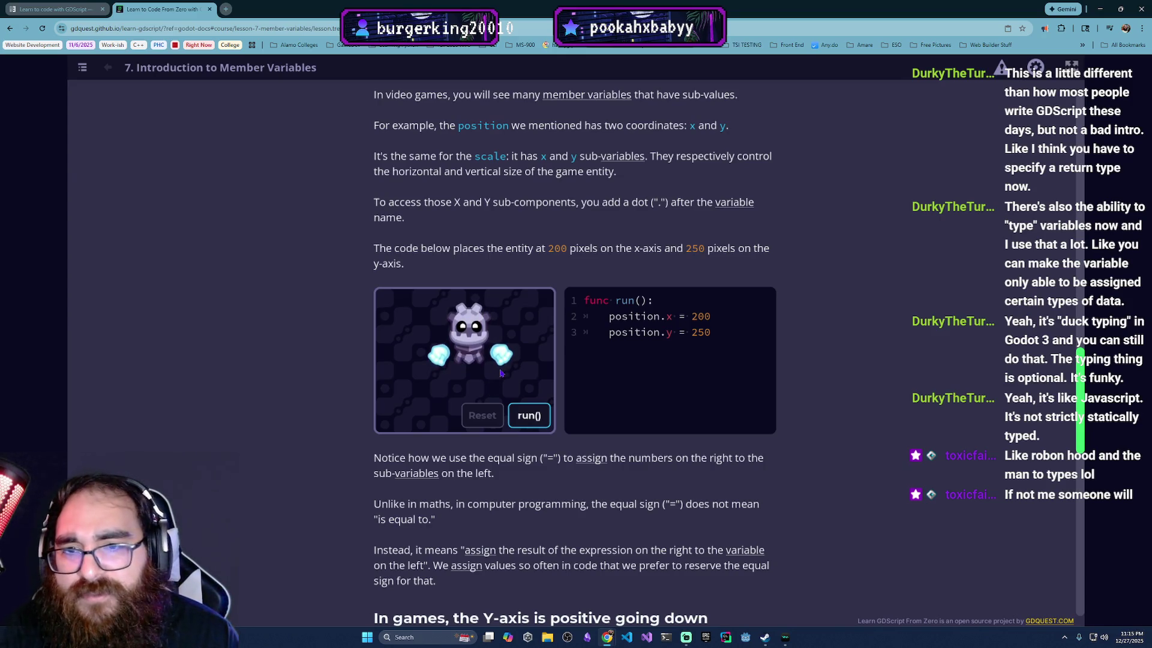
scroll(495, 335, "down", 2)
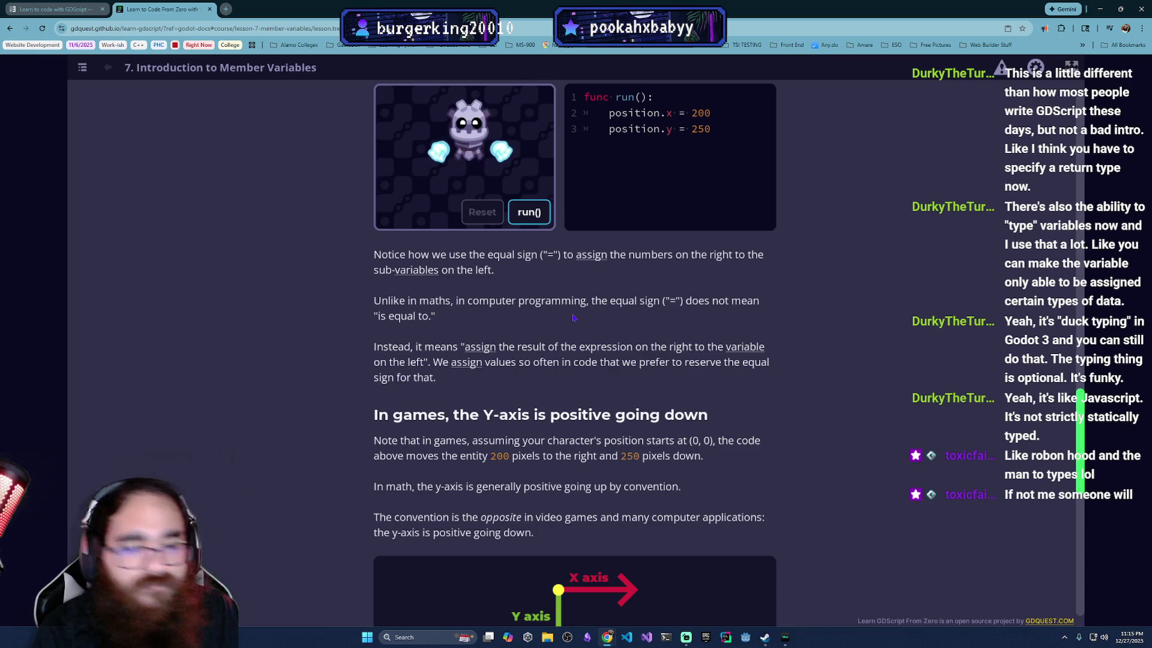
scroll(573, 317, "down", 1)
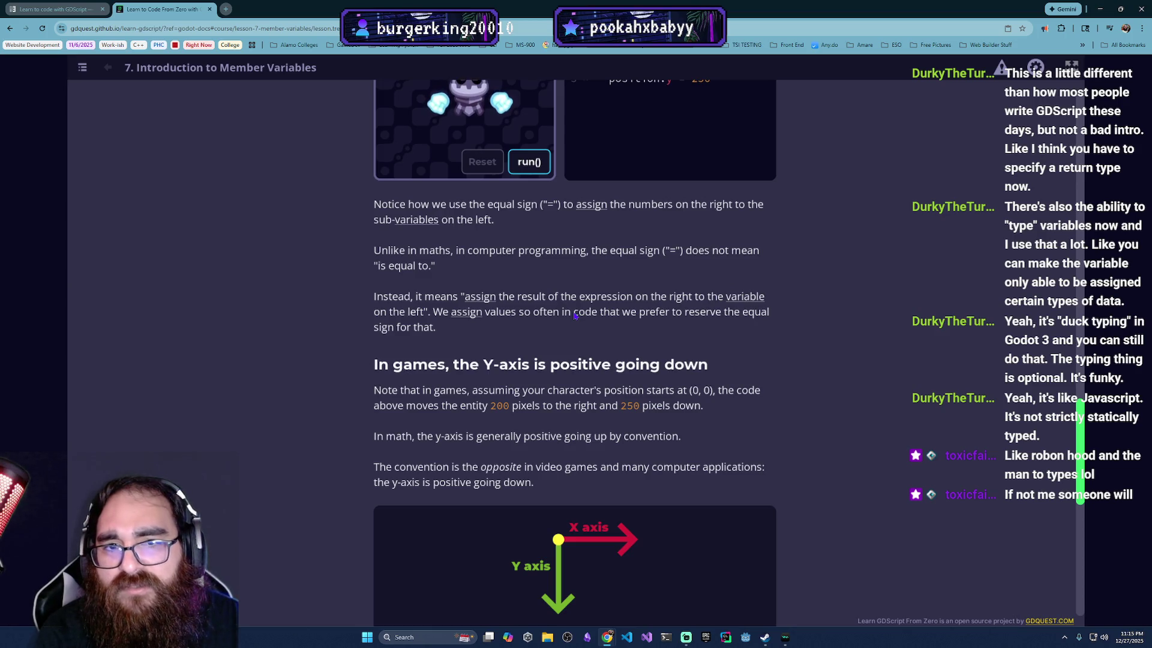
scroll(573, 314, "down", 1)
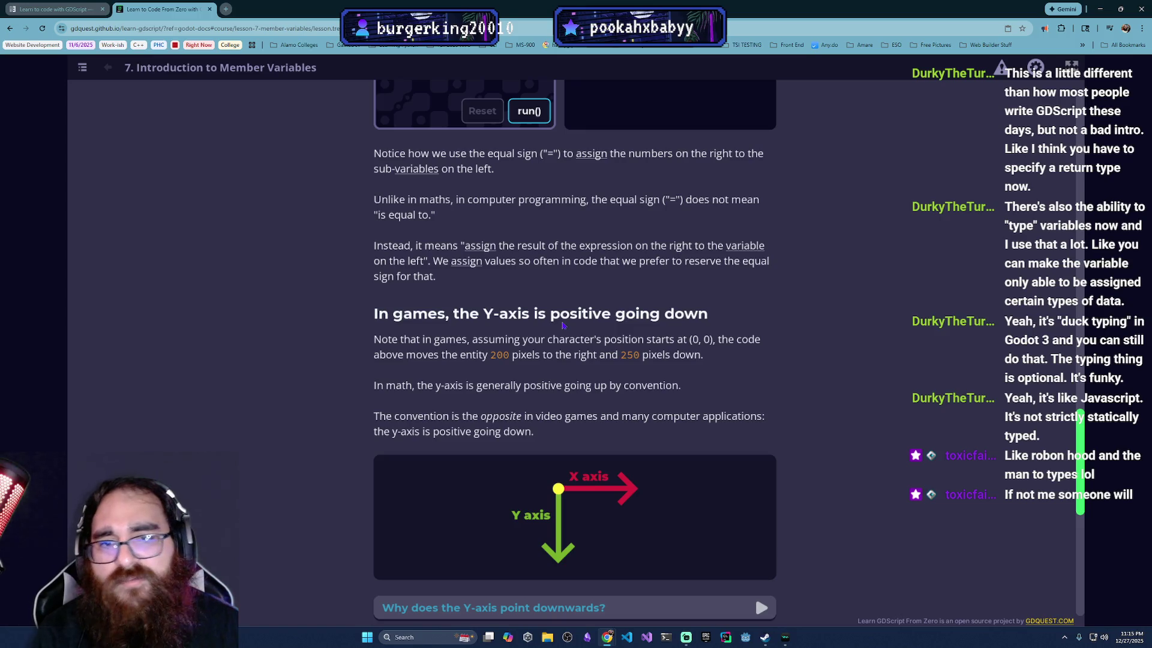
scroll(564, 326, "down", 1)
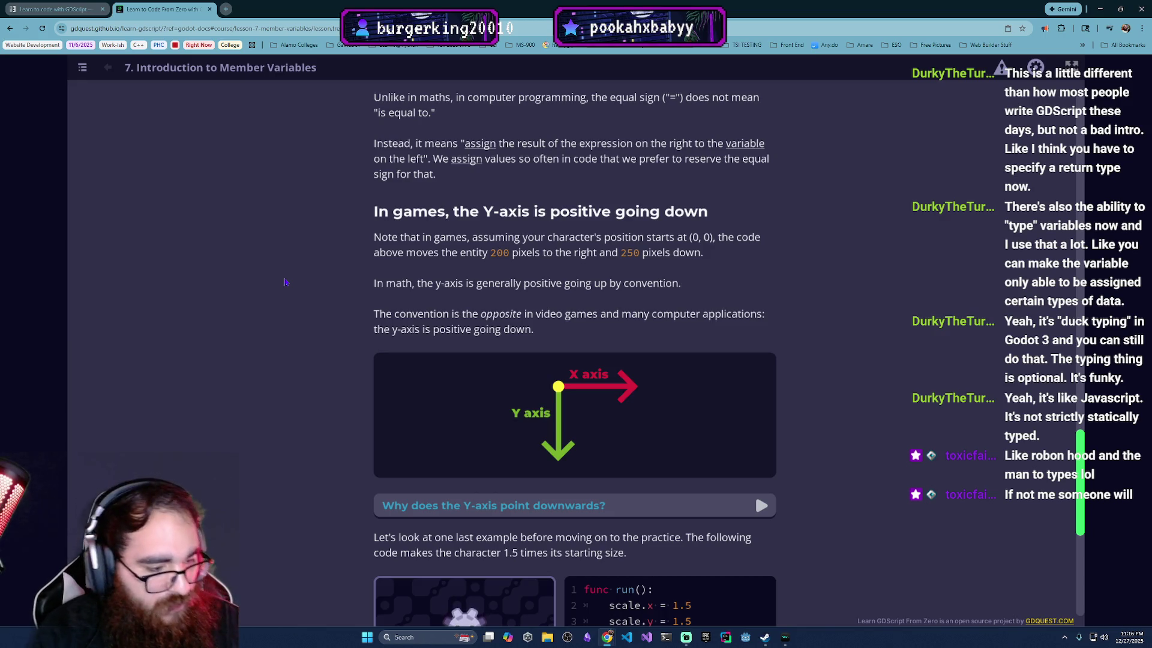
scroll(450, 314, "down", 3)
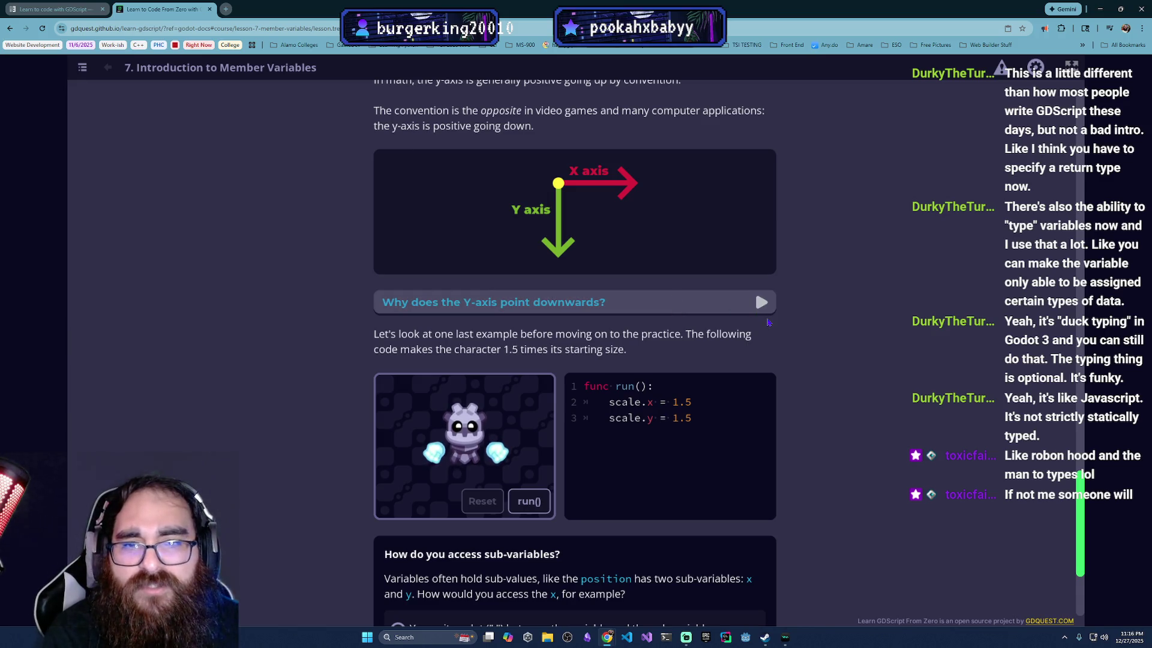
Step: Expand the 'Why does the Y-axis point downwards?' explanation
left_click(762, 304)
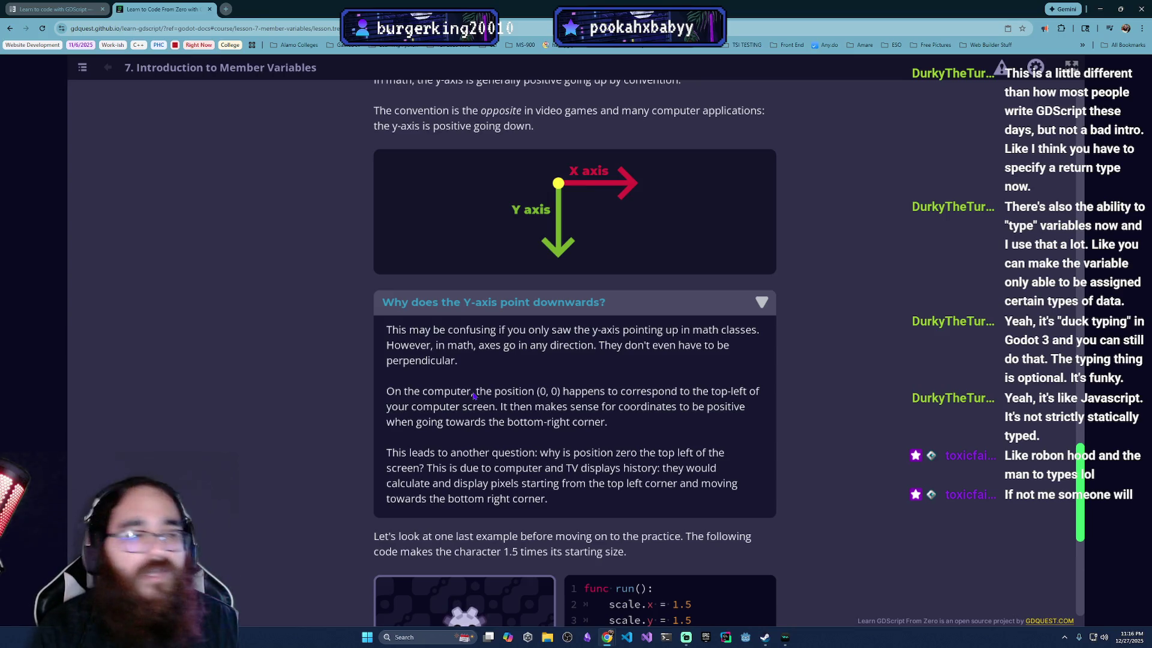
scroll(487, 407, "down", 1)
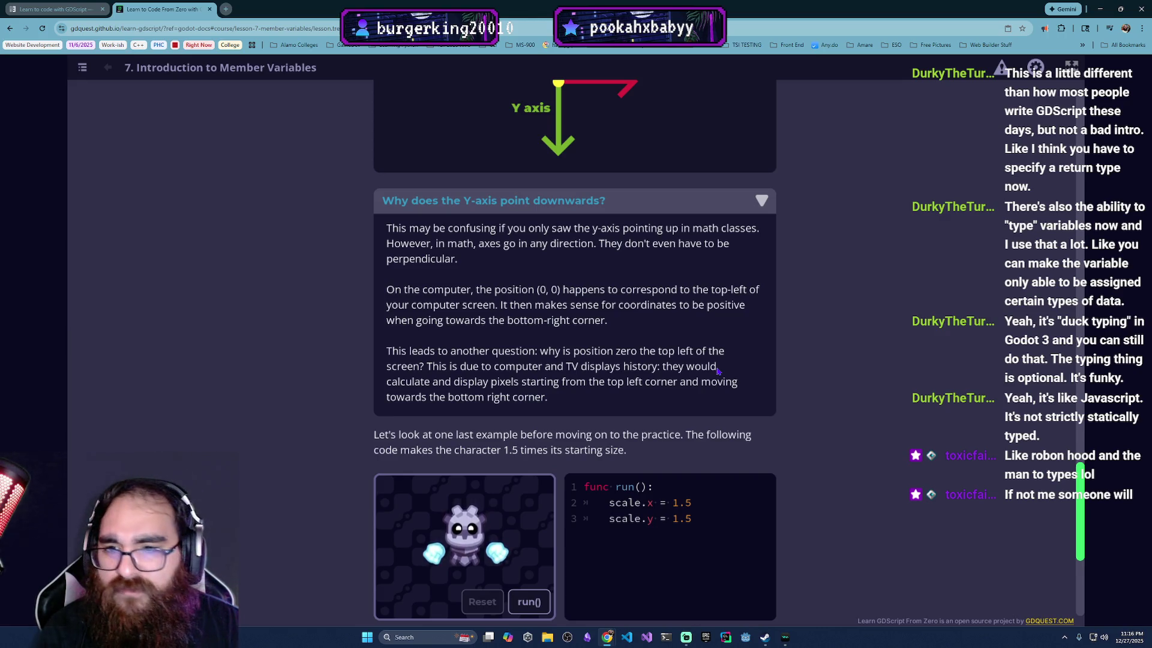
scroll(718, 369, "down", 2)
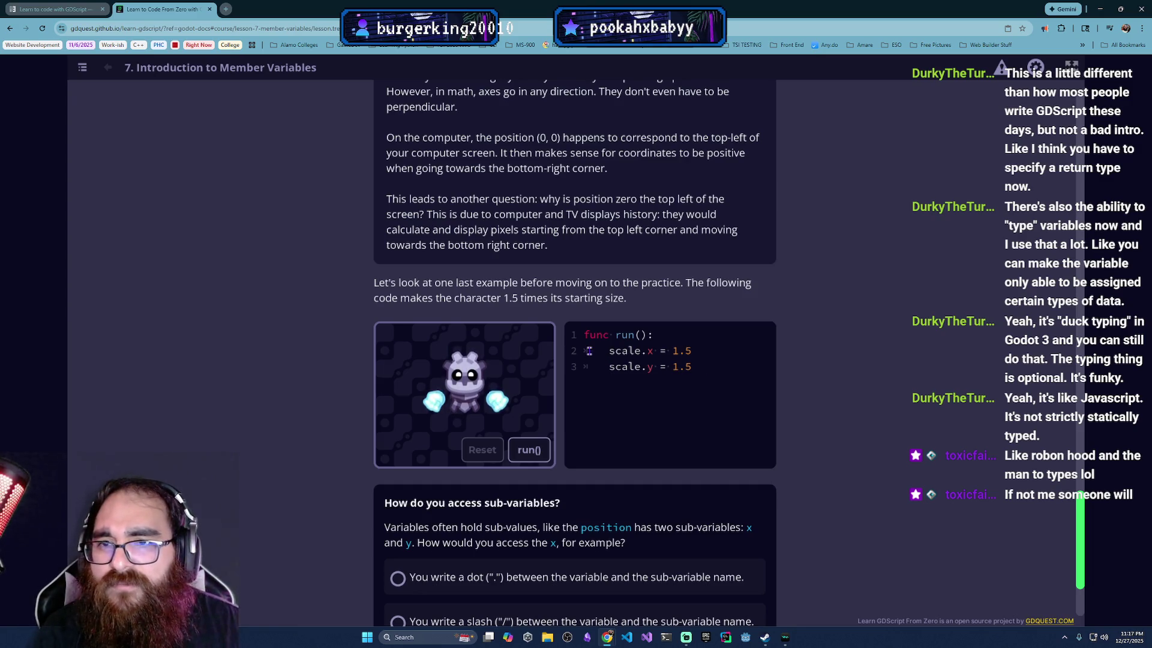
scroll(589, 352, "down", 1)
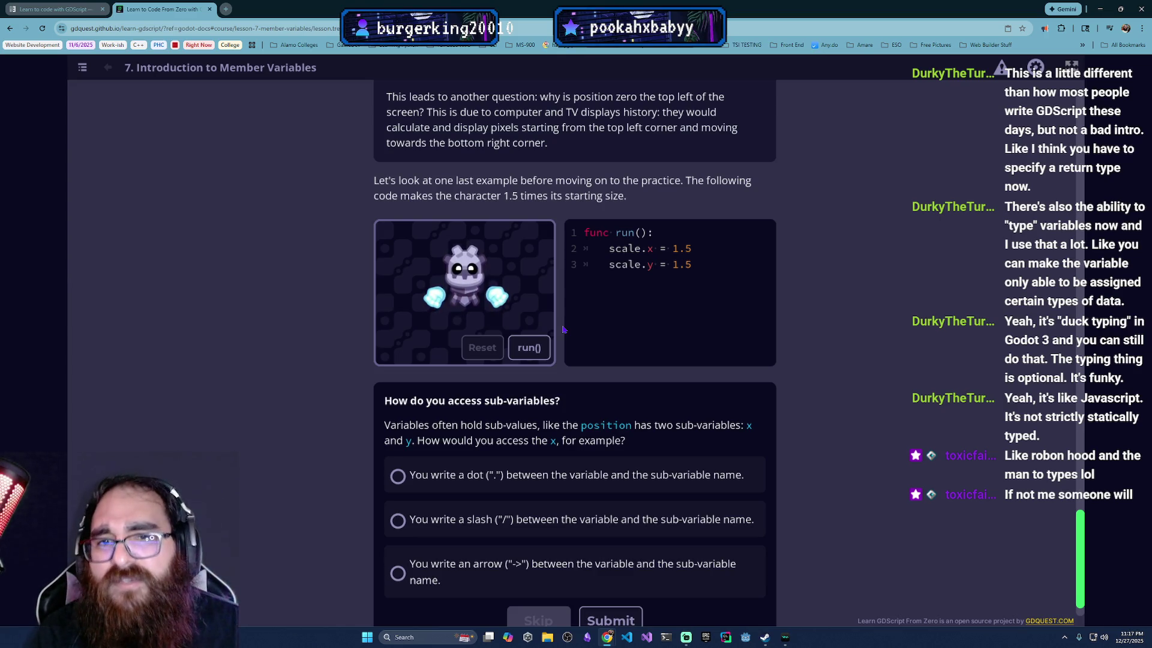
Step: Run the scale example and answer the sub-variables quiz with the dot option
left_click(530, 347)
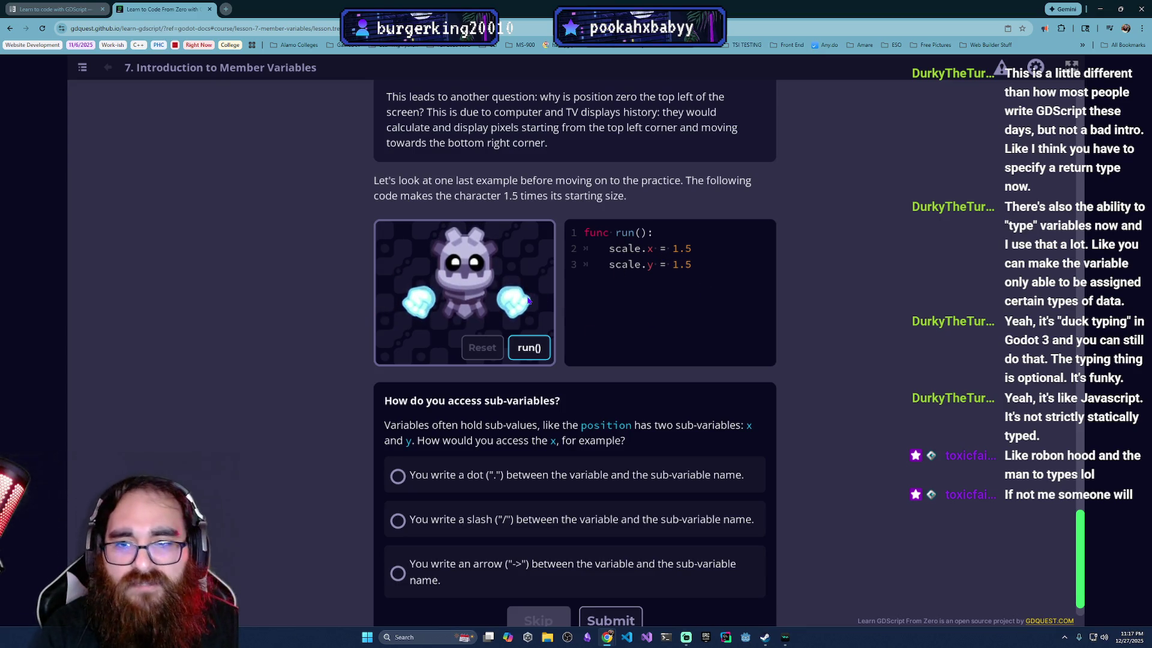
scroll(527, 301, "down", 1)
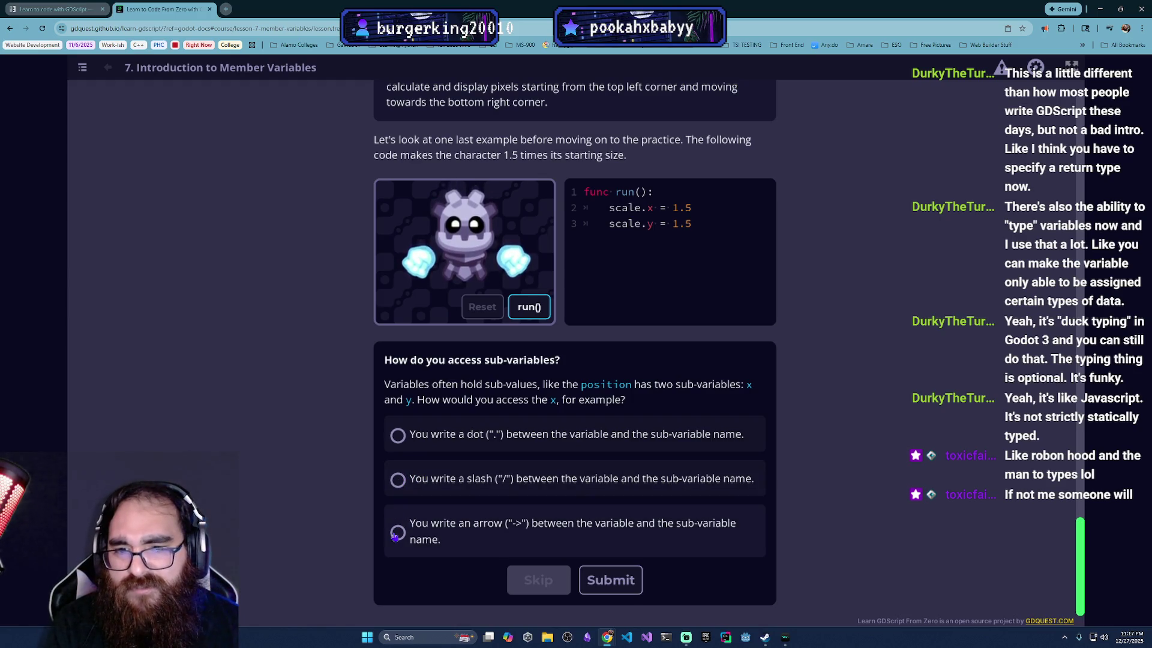
left_click(398, 436)
left_click(636, 608)
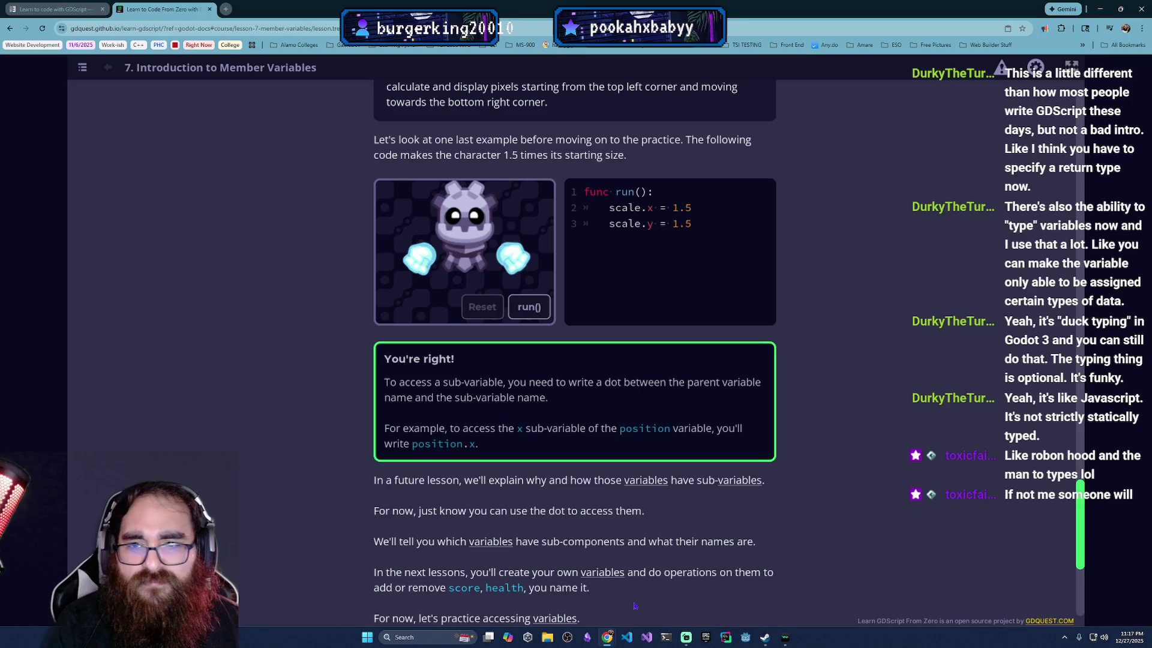
scroll(702, 577, "down", 1)
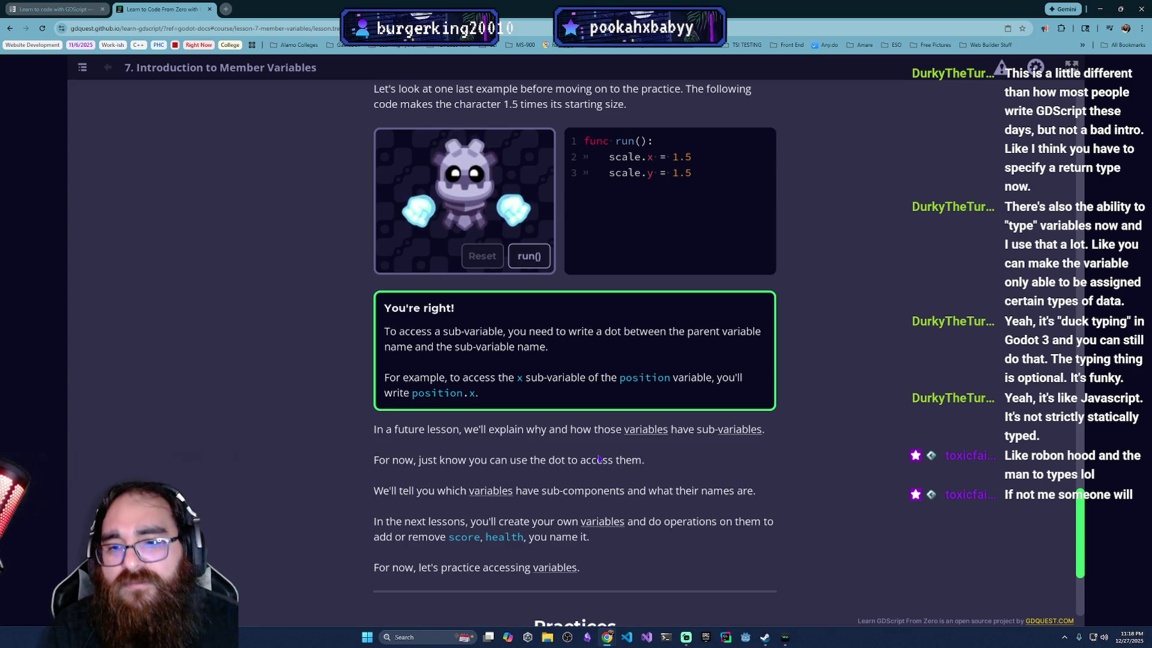
scroll(742, 552, "down", 3)
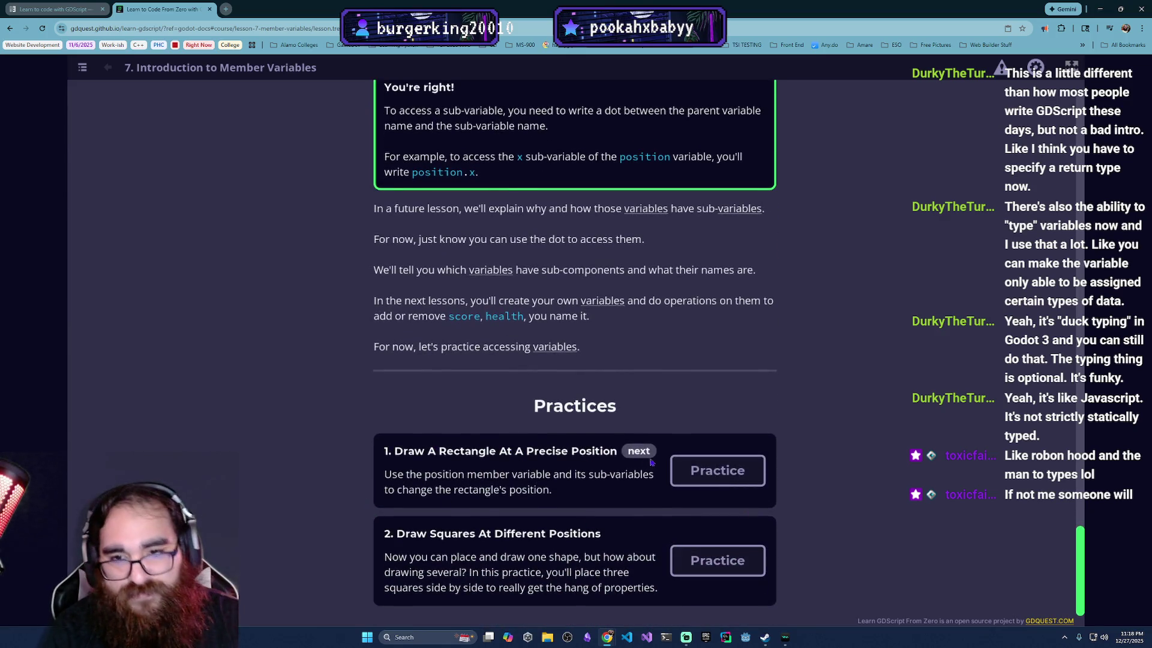
Step: Start the 'Draw A Rectangle At A Precise Position' practice
left_click(718, 473)
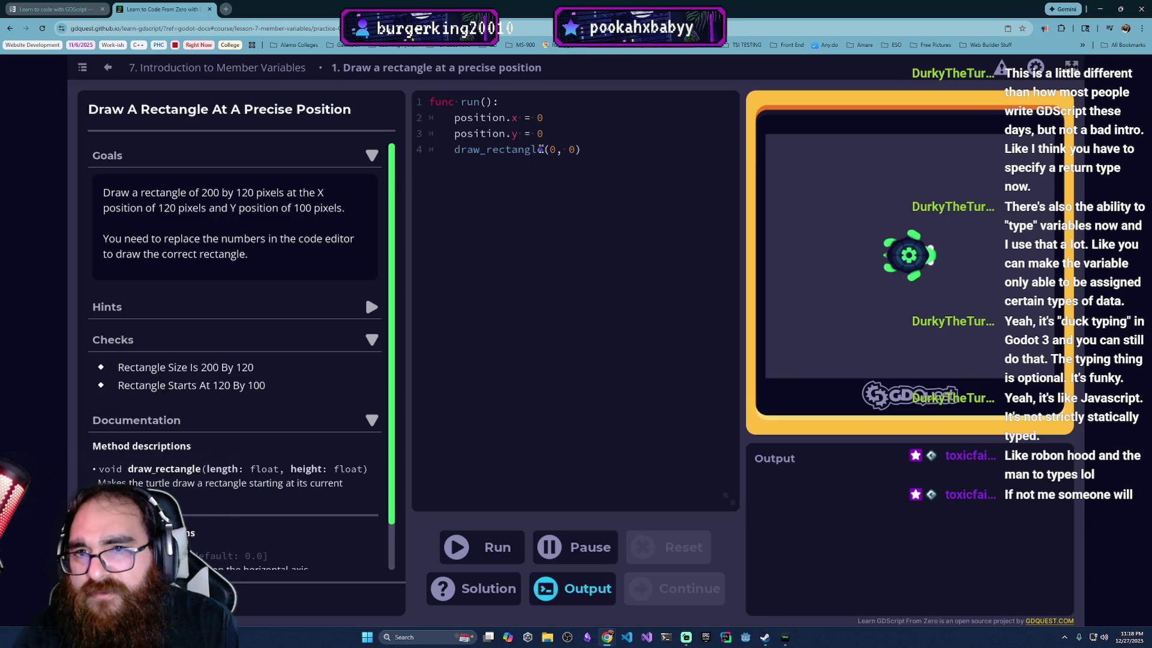
Step: Set position.x = 120, position.y = 100, draw_rectangle(200, 120) and run the checks
double_click(539, 120)
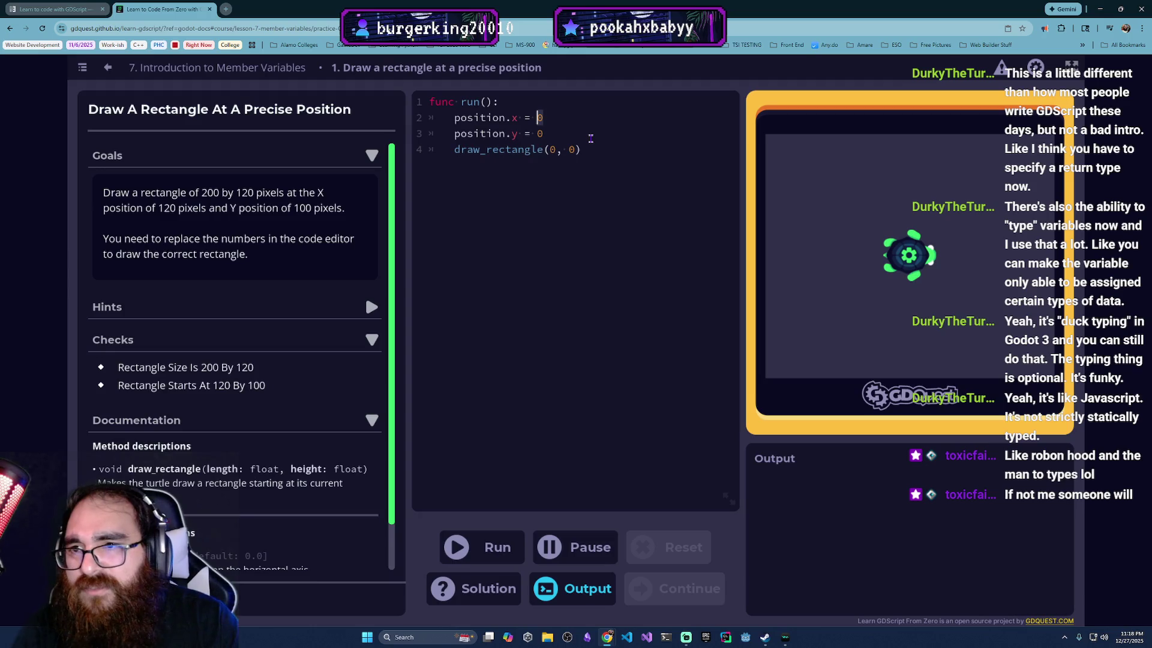
type("120")
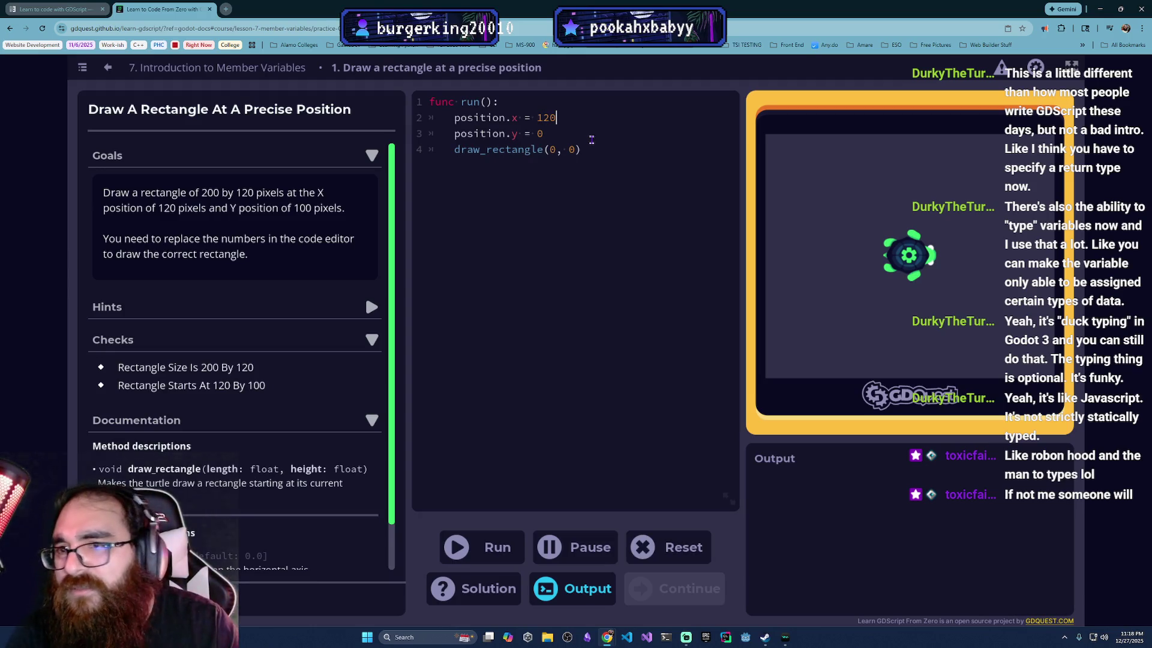
left_click(551, 133)
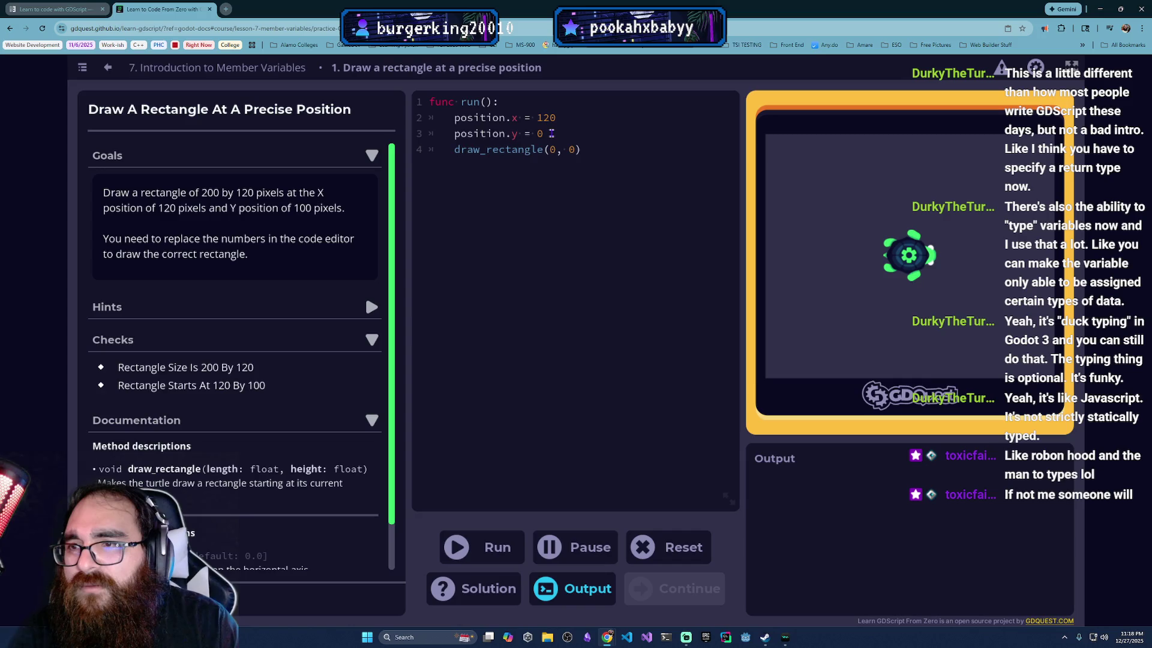
key("BackSpace")
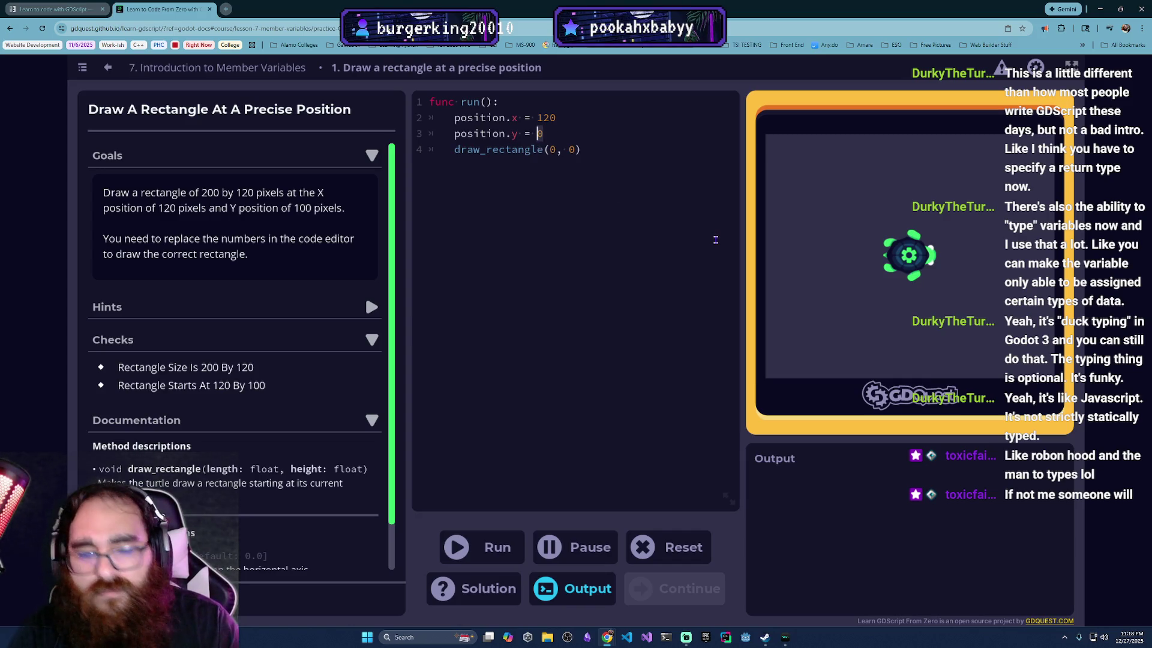
type("10")
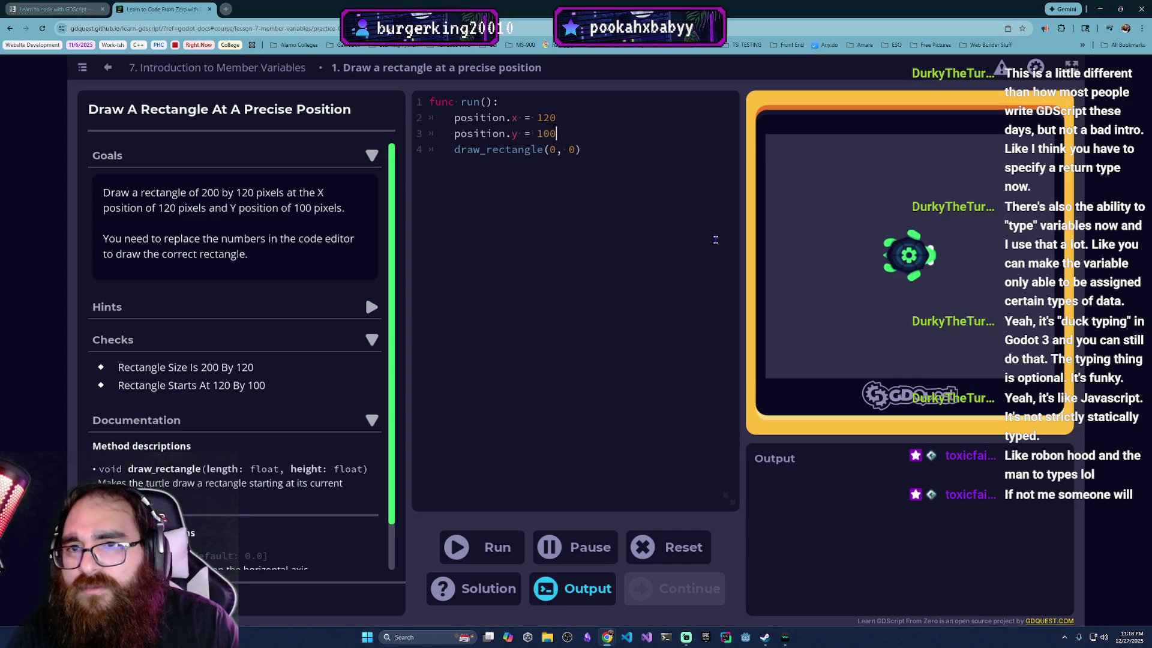
type("0")
left_click(551, 150)
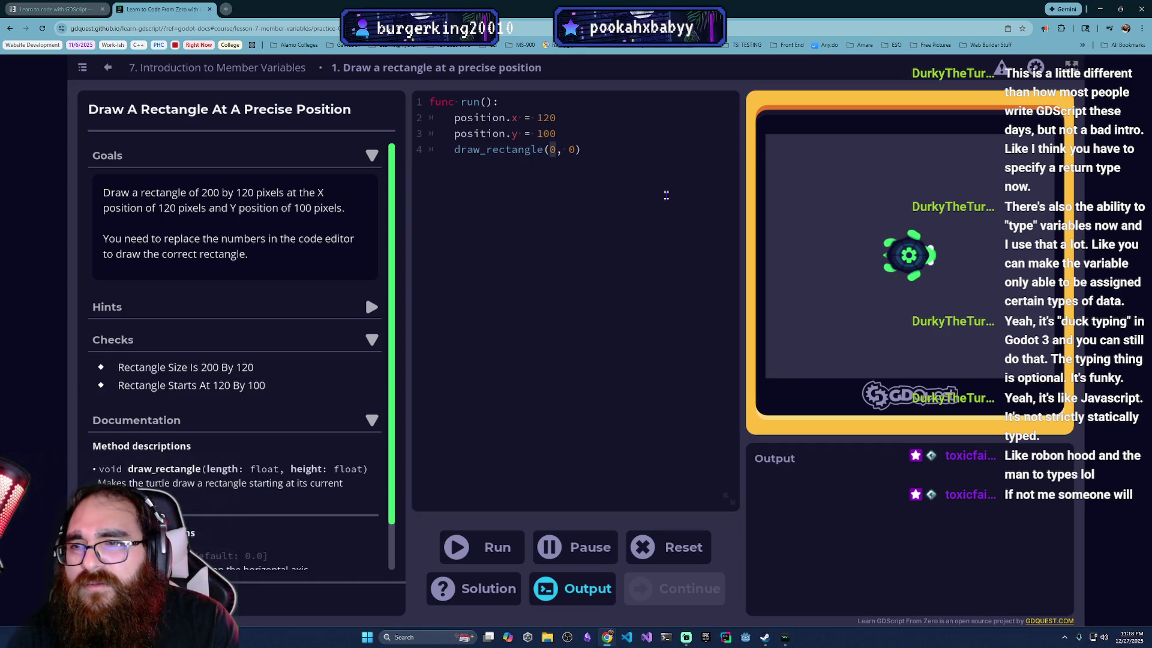
type("20")
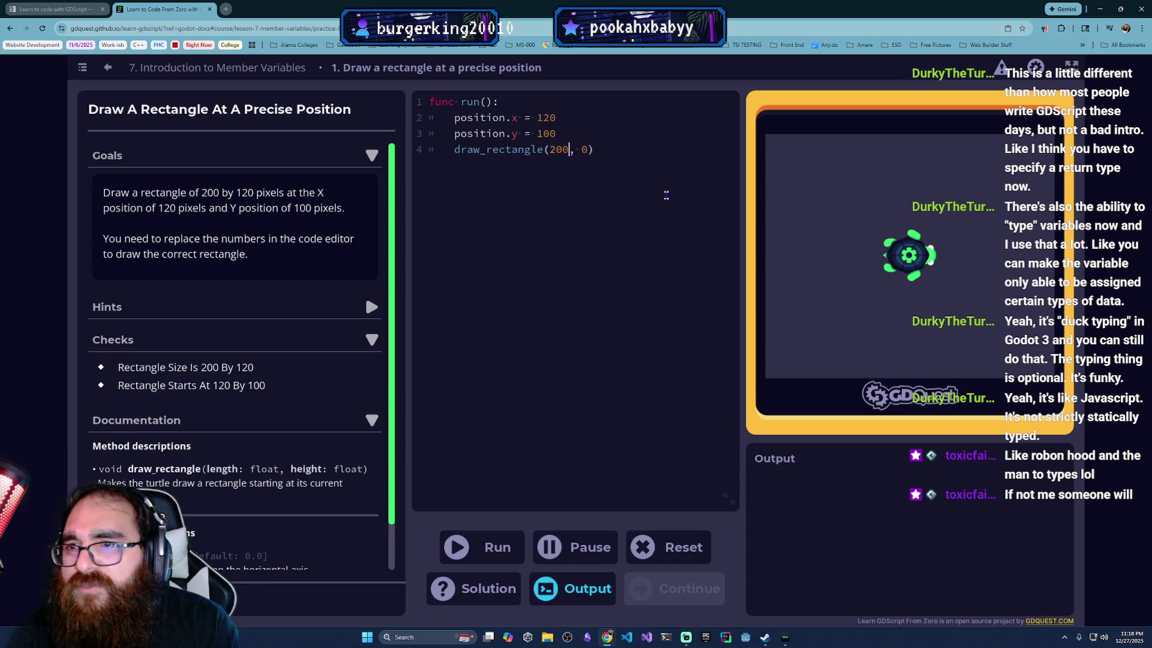
double_click(586, 150)
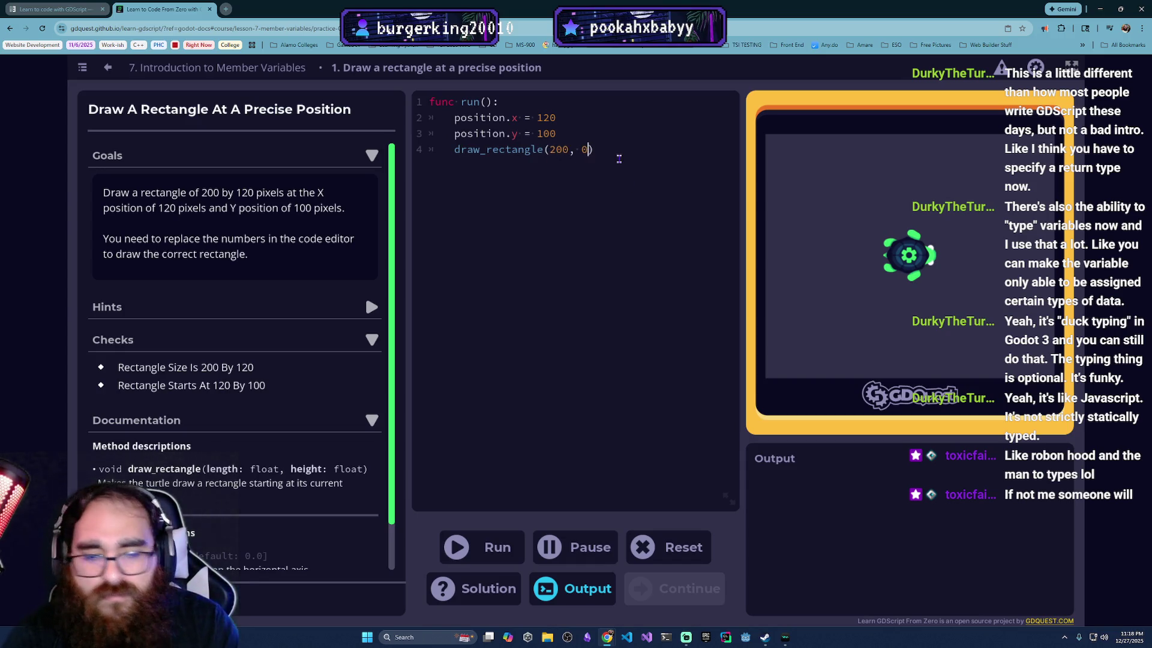
type("120")
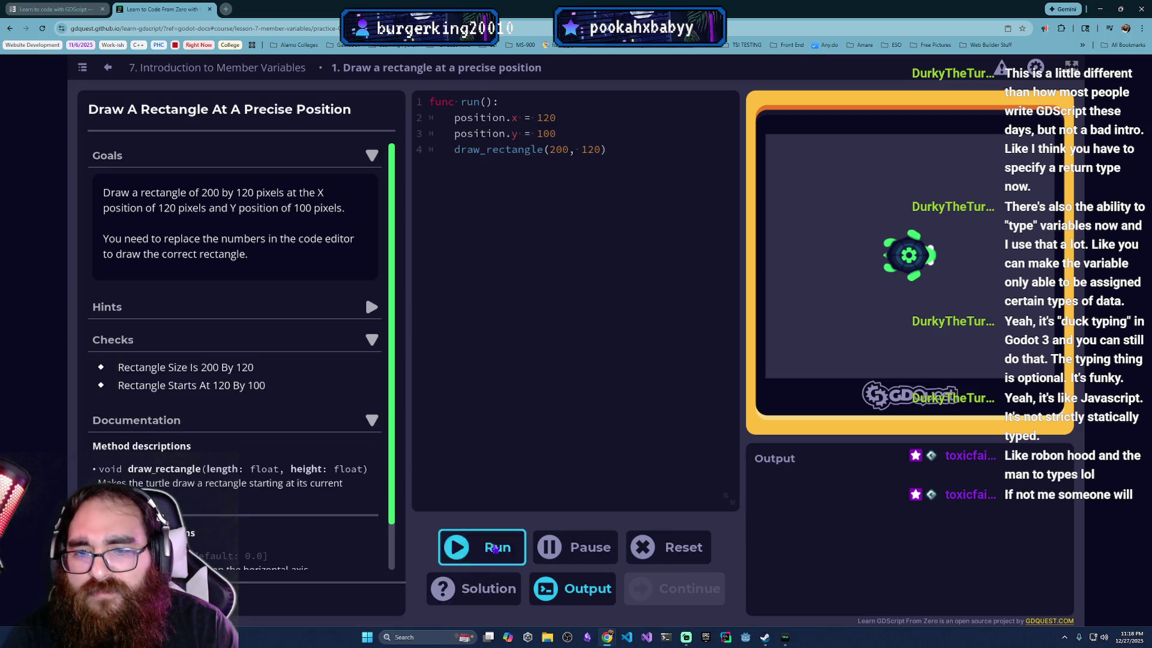
left_click(484, 546)
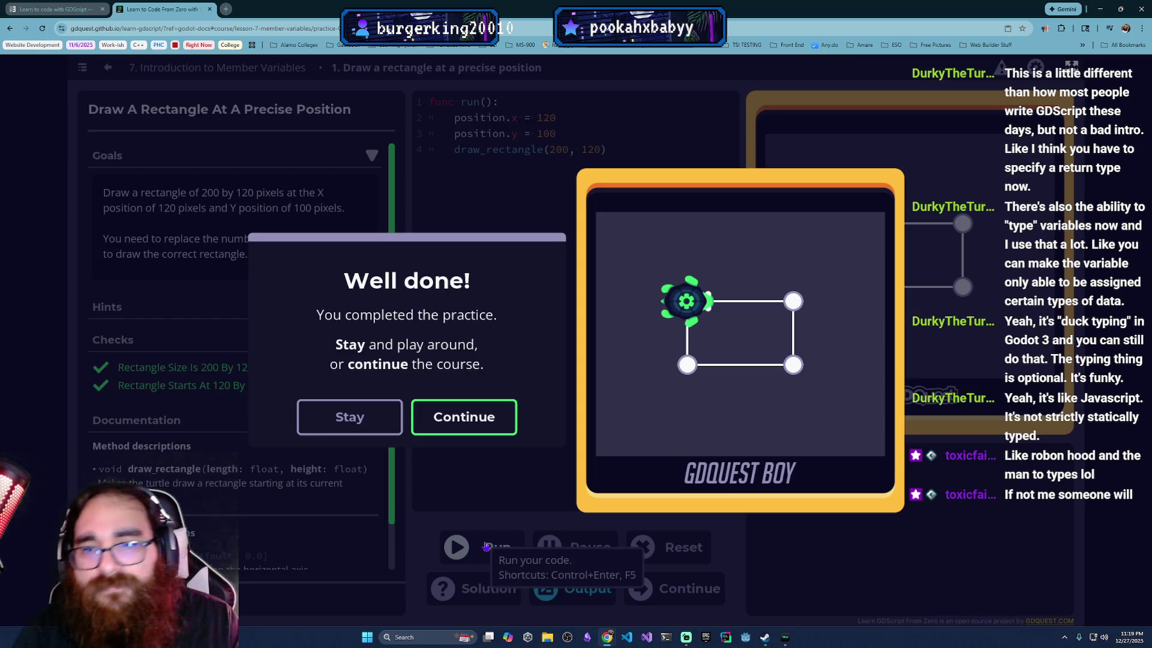
Step: Continue from the rectangle practice to 'Draw Squares At Different Positions'
left_click(463, 419)
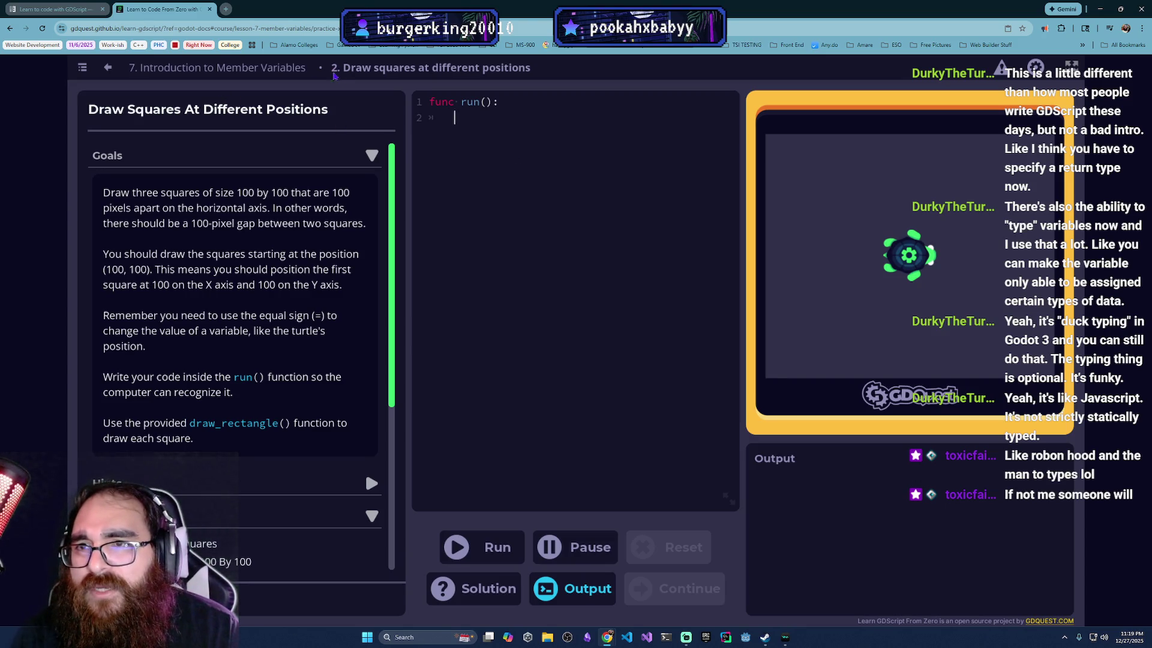
left_click(107, 66)
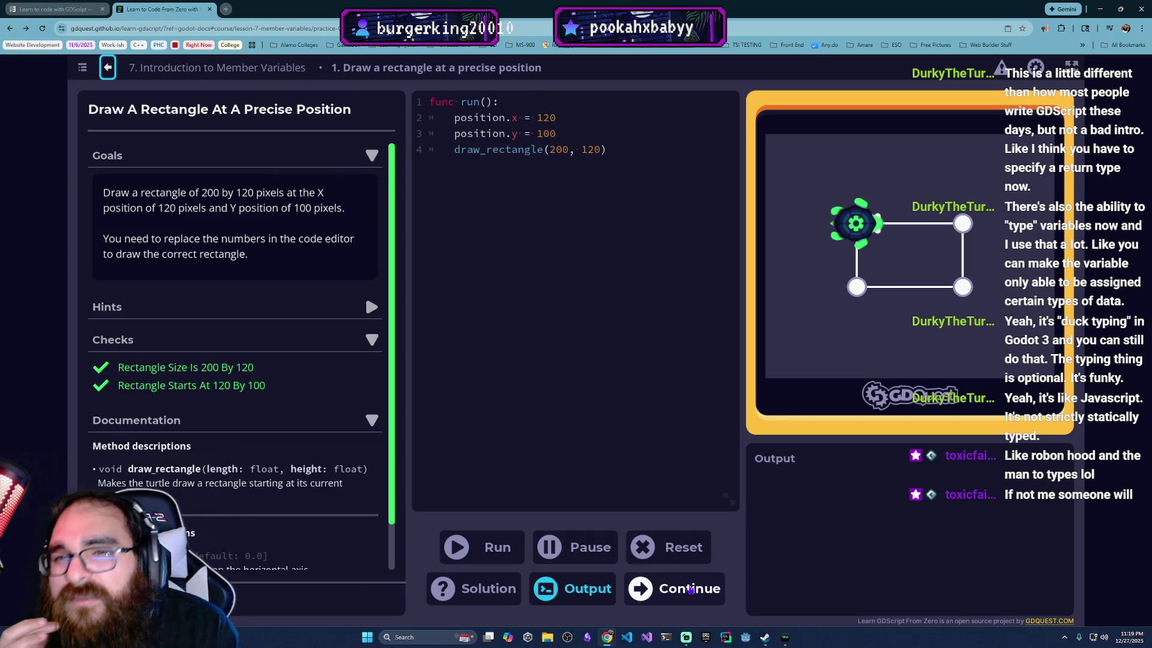
left_click(690, 590)
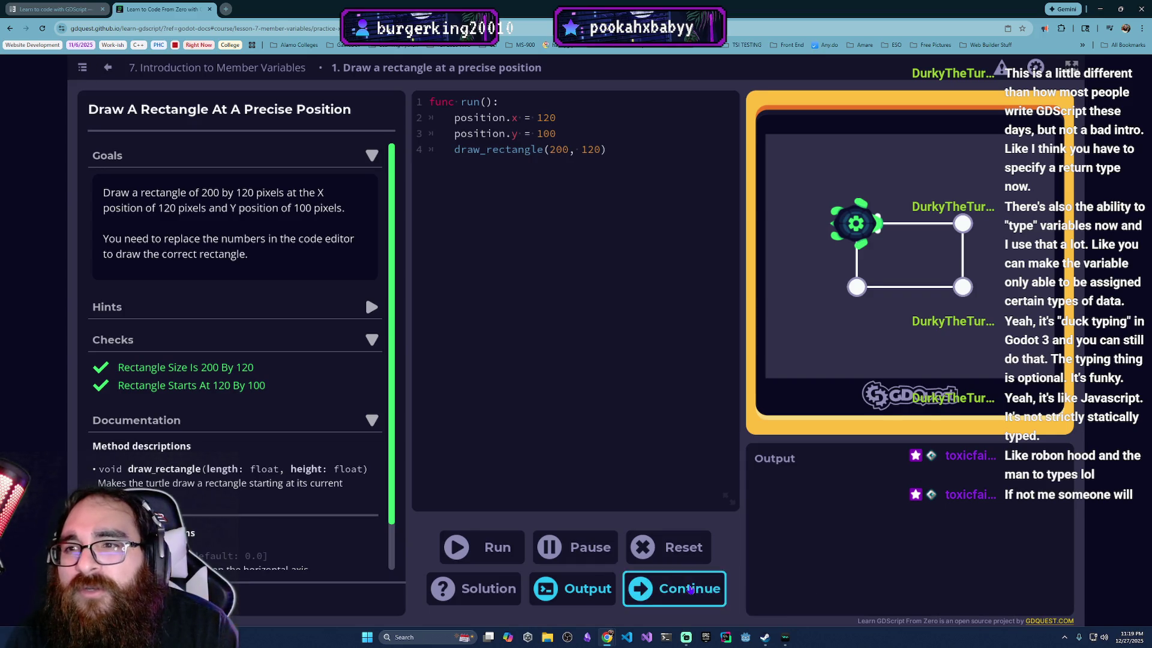
left_click(501, 188)
type("po")
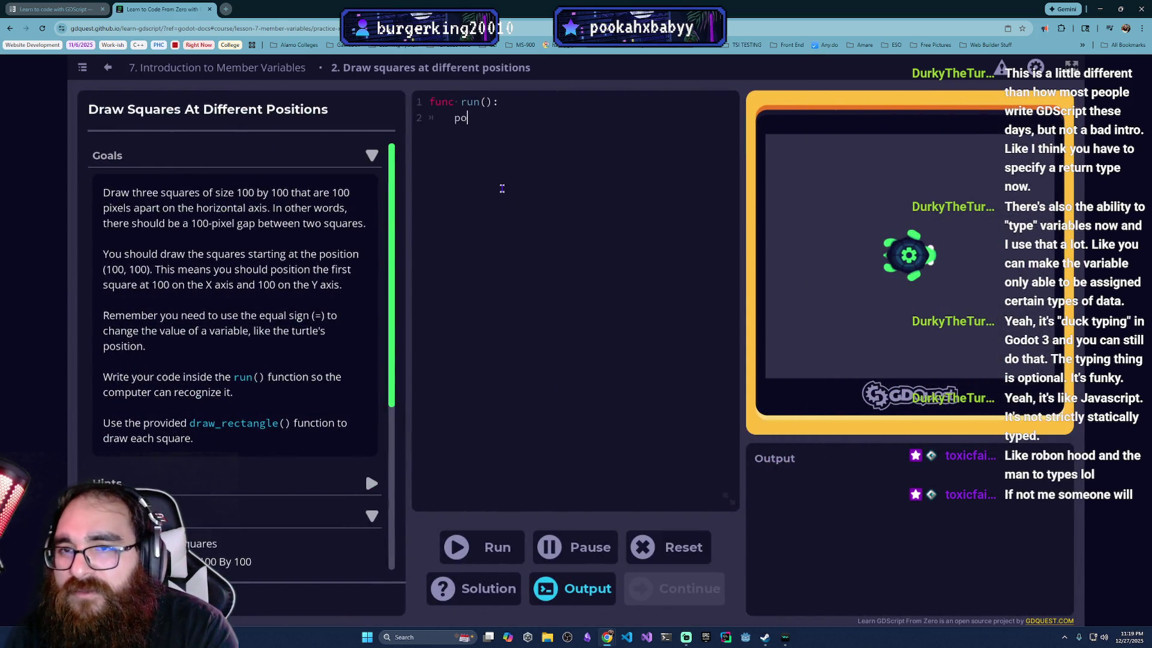
type("sition.")
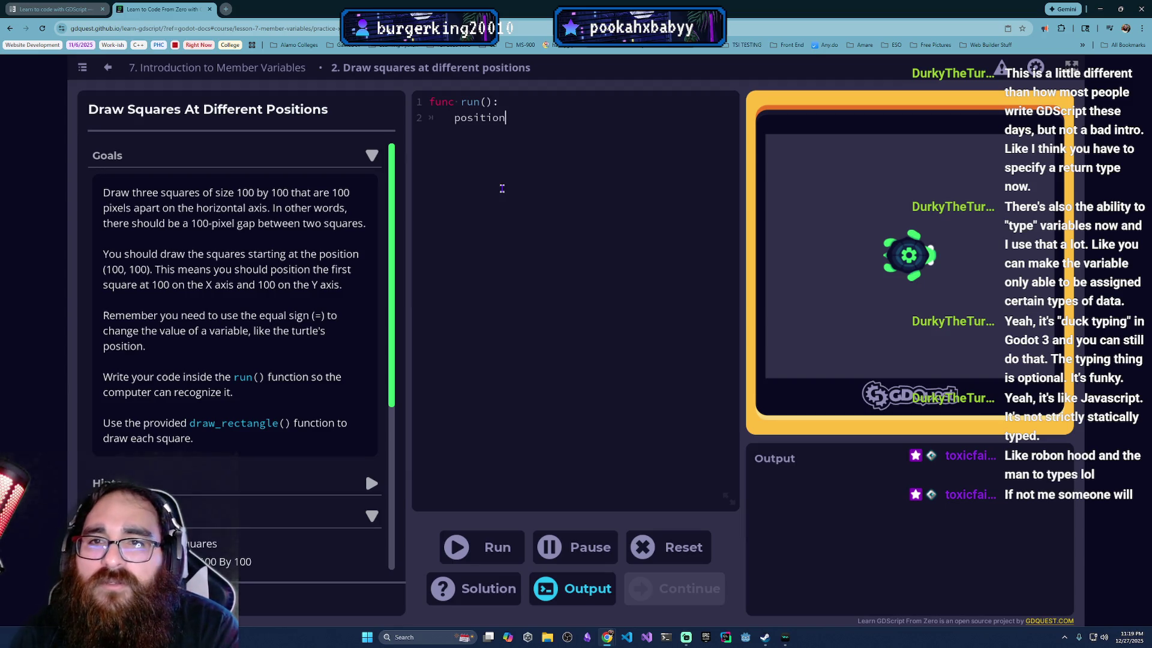
type("x")
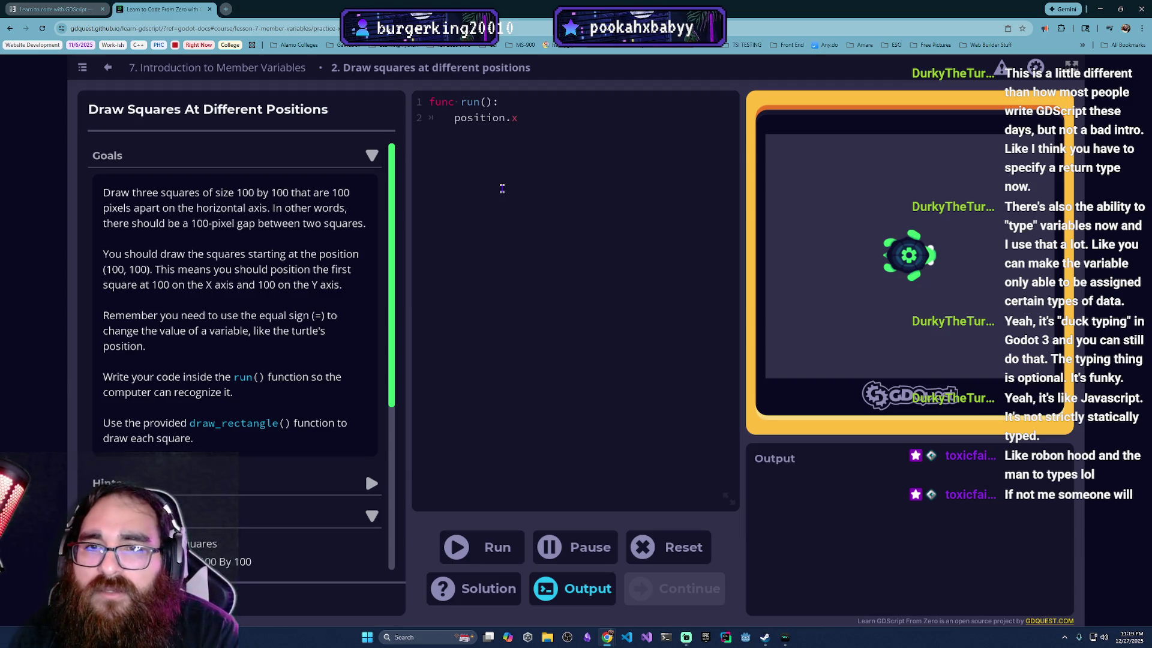
type(" = 100 \t")
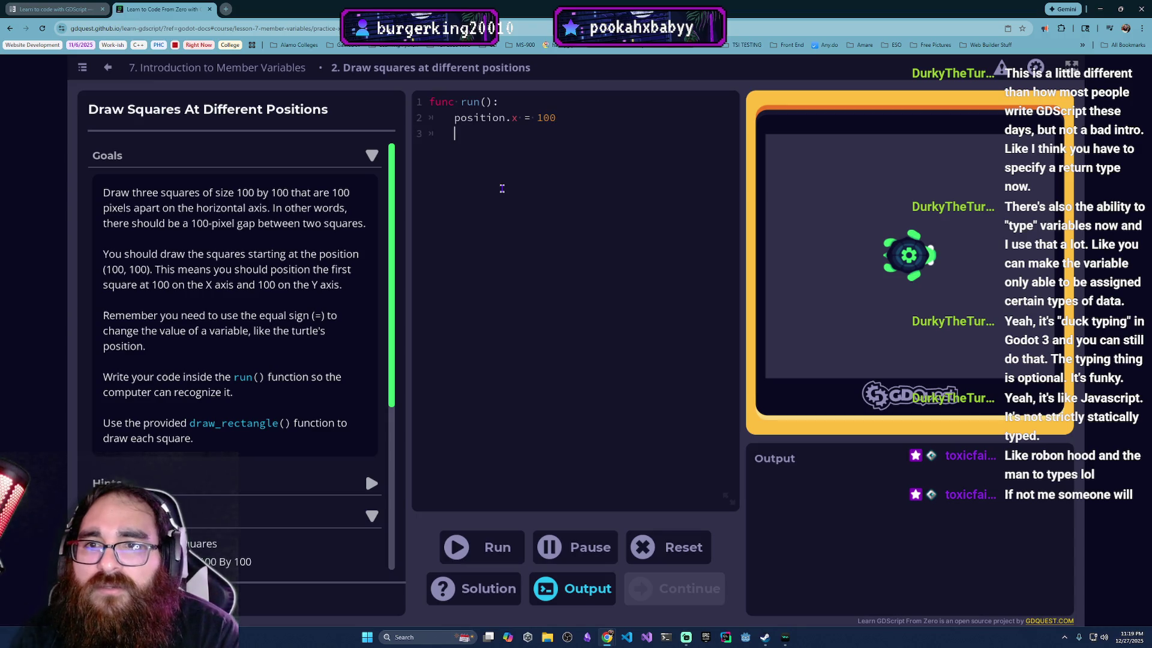
type("position.y")
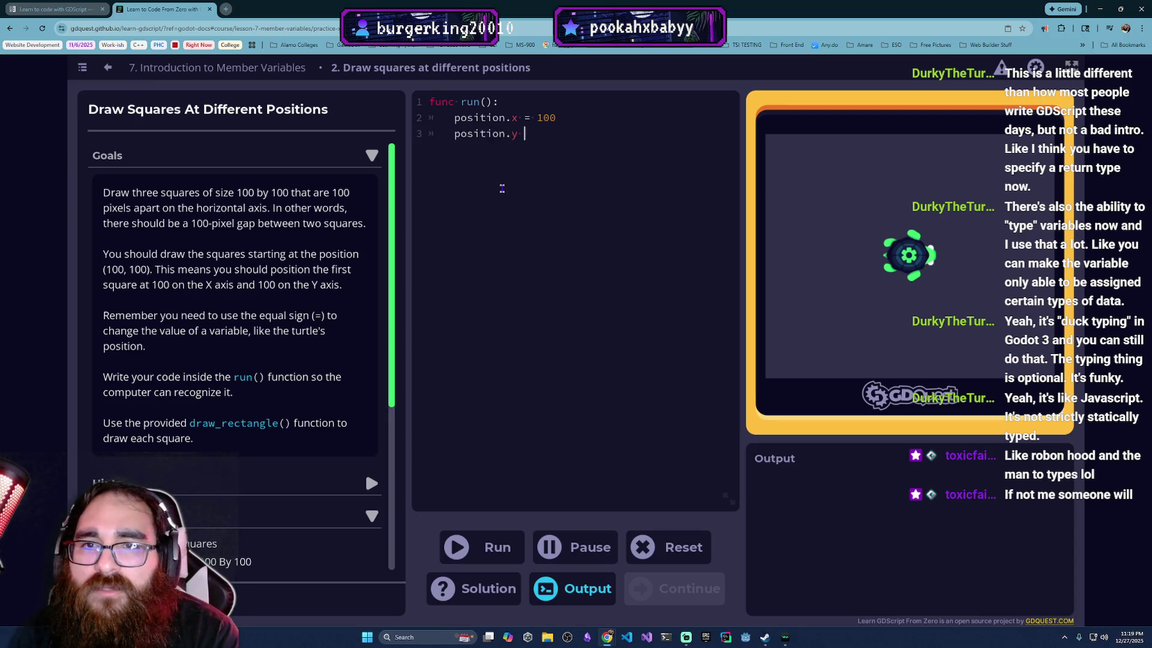
type(" = 100 \t")
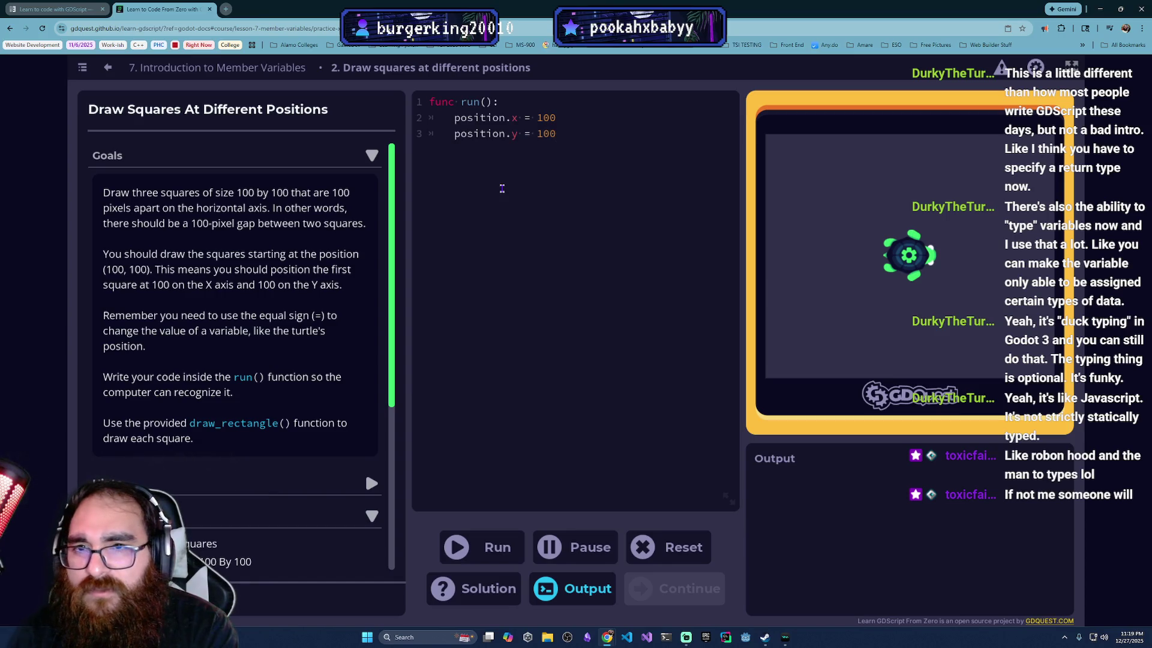
type("d")
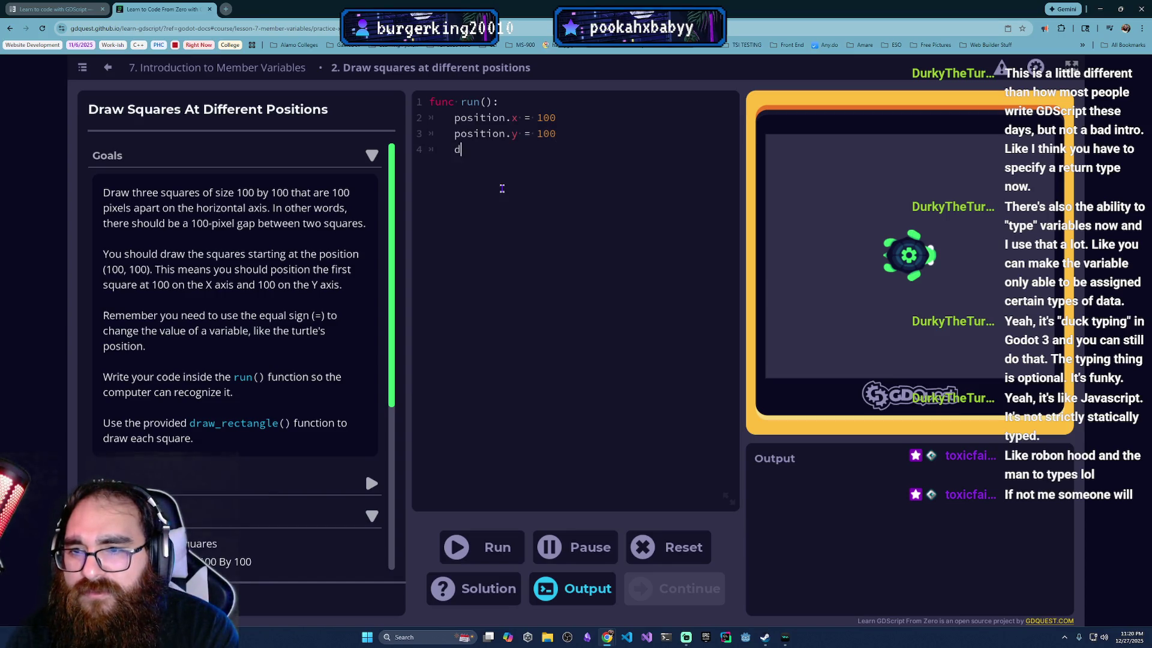
type("raw_rec")
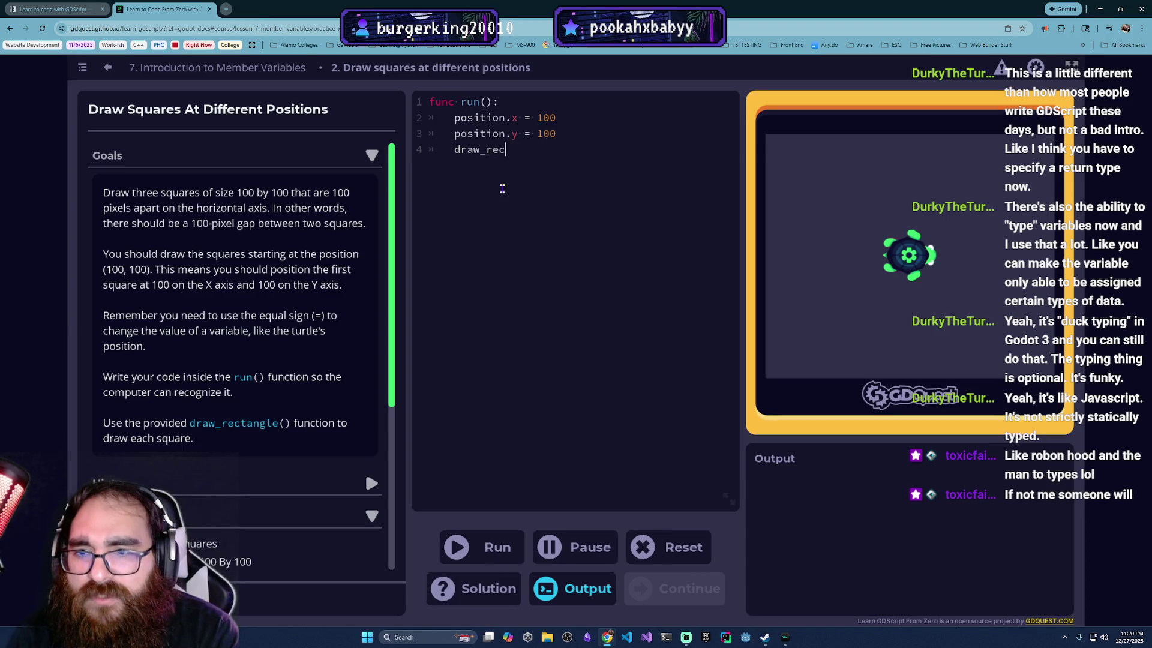
type("tangle")
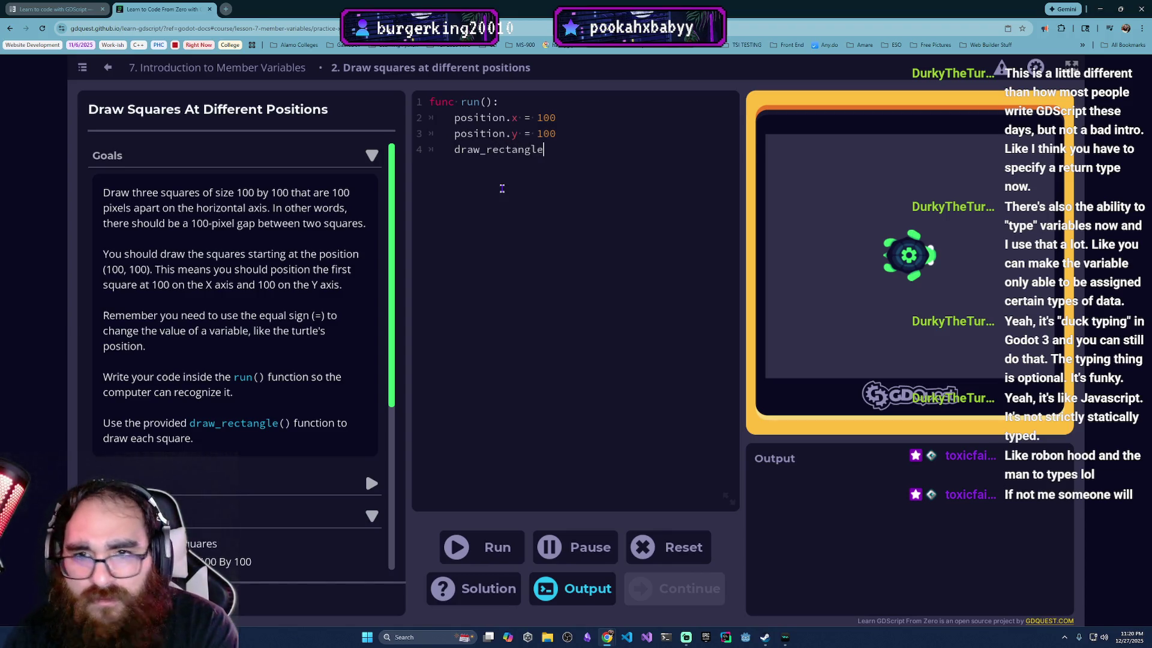
type("()")
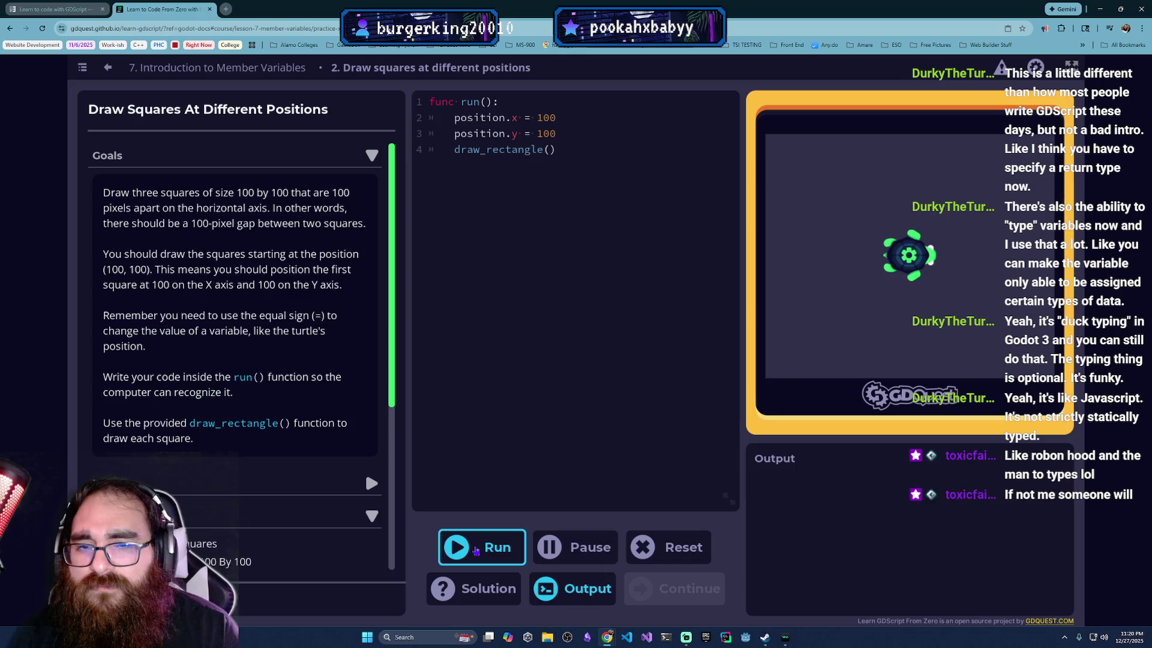
Step: Run position.x = 100, position.y = 100, draw_rectangle(100,100); two checks fail
left_click(476, 551)
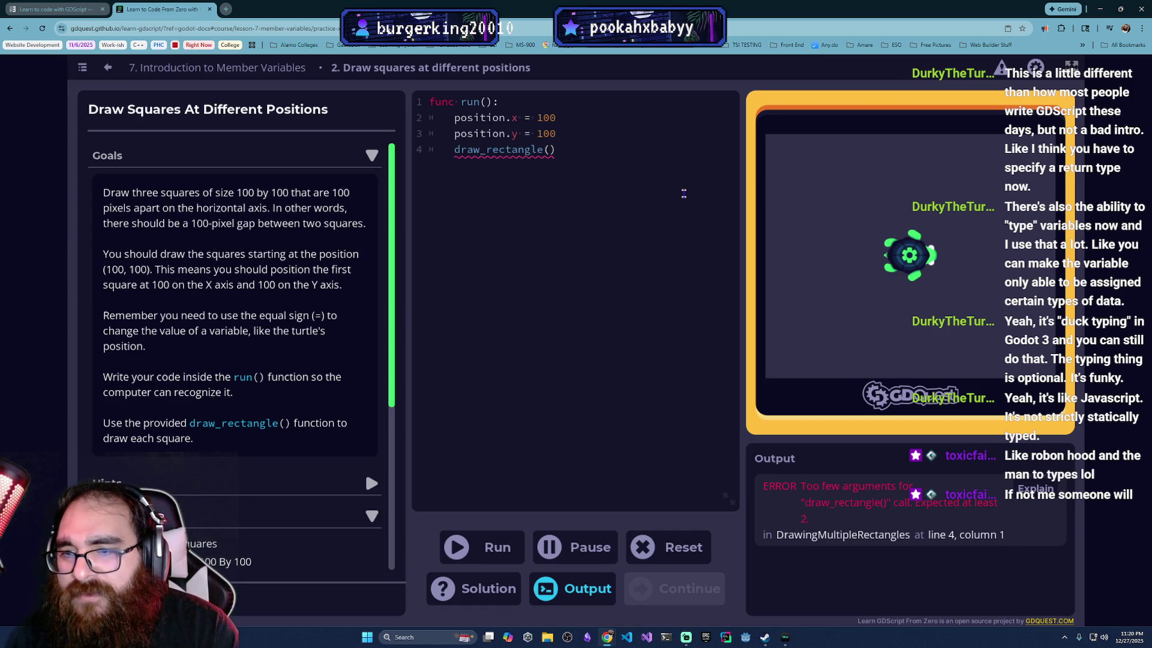
type("100")
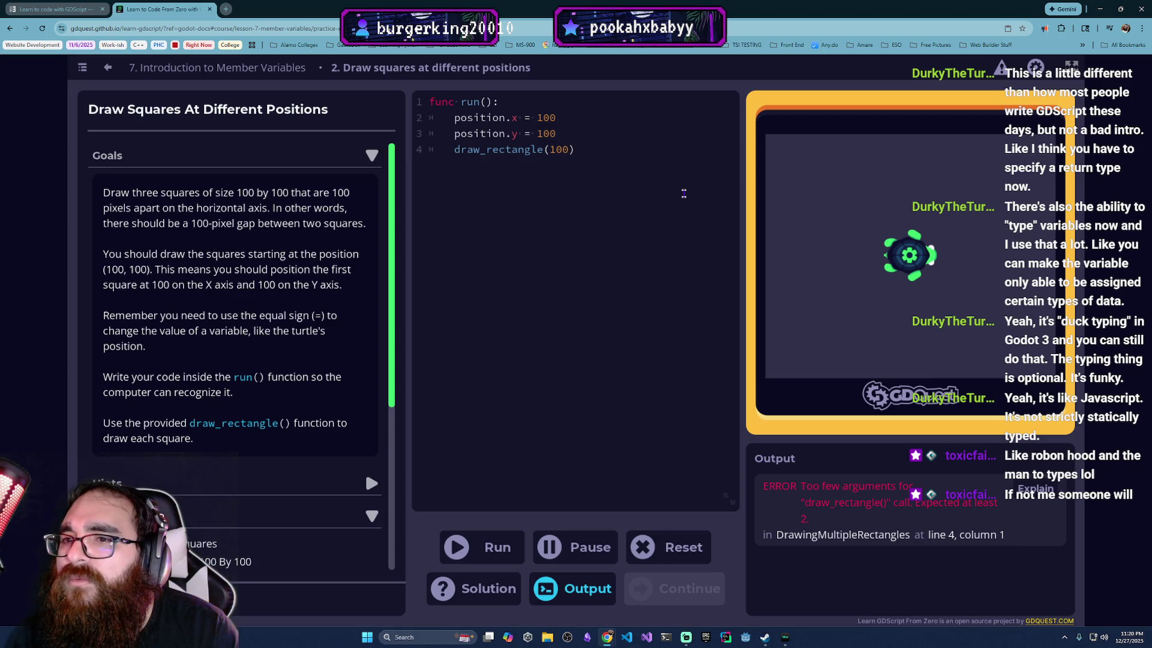
type(",100")
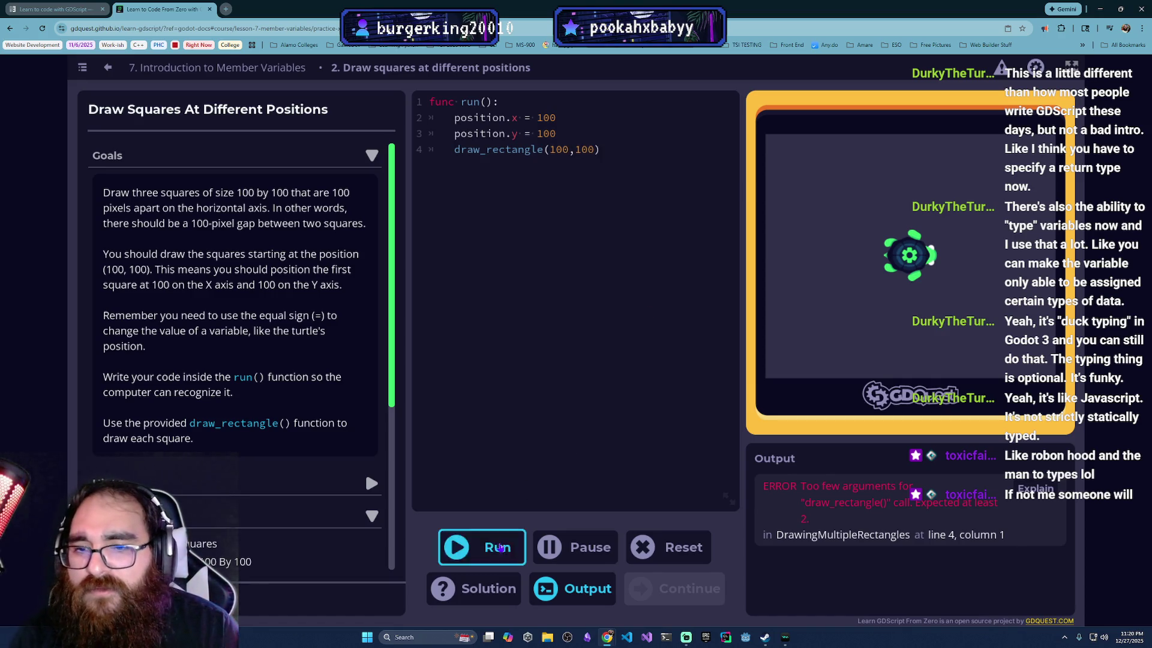
left_click(498, 546)
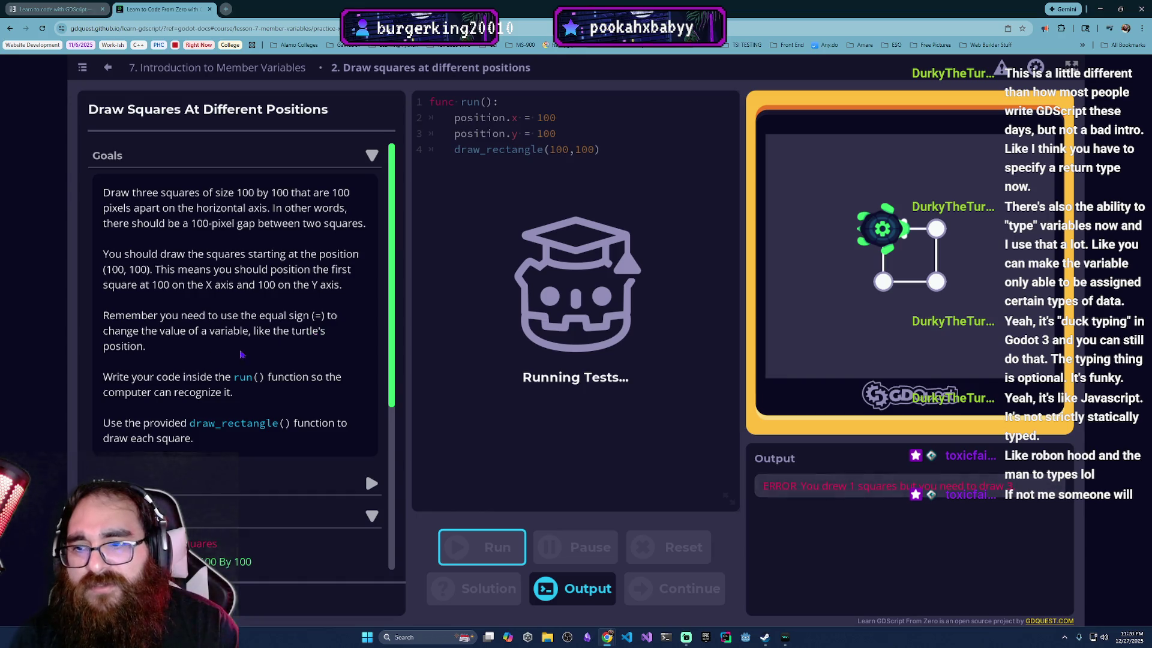
scroll(213, 437, "down", 1)
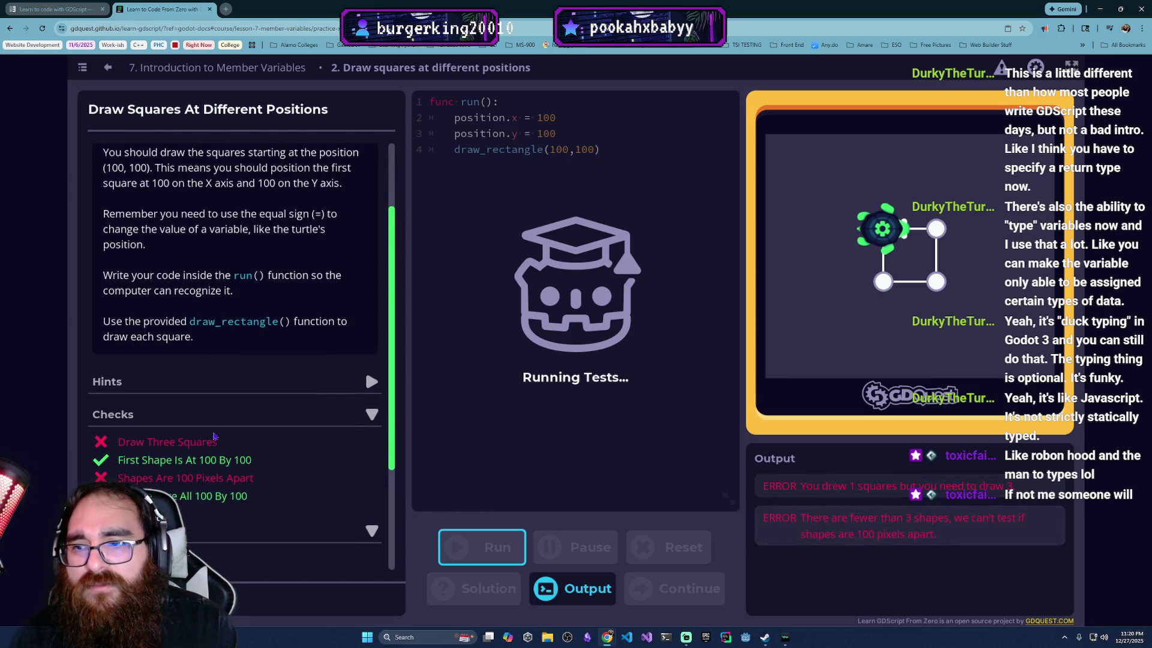
scroll(236, 417, "up", 1)
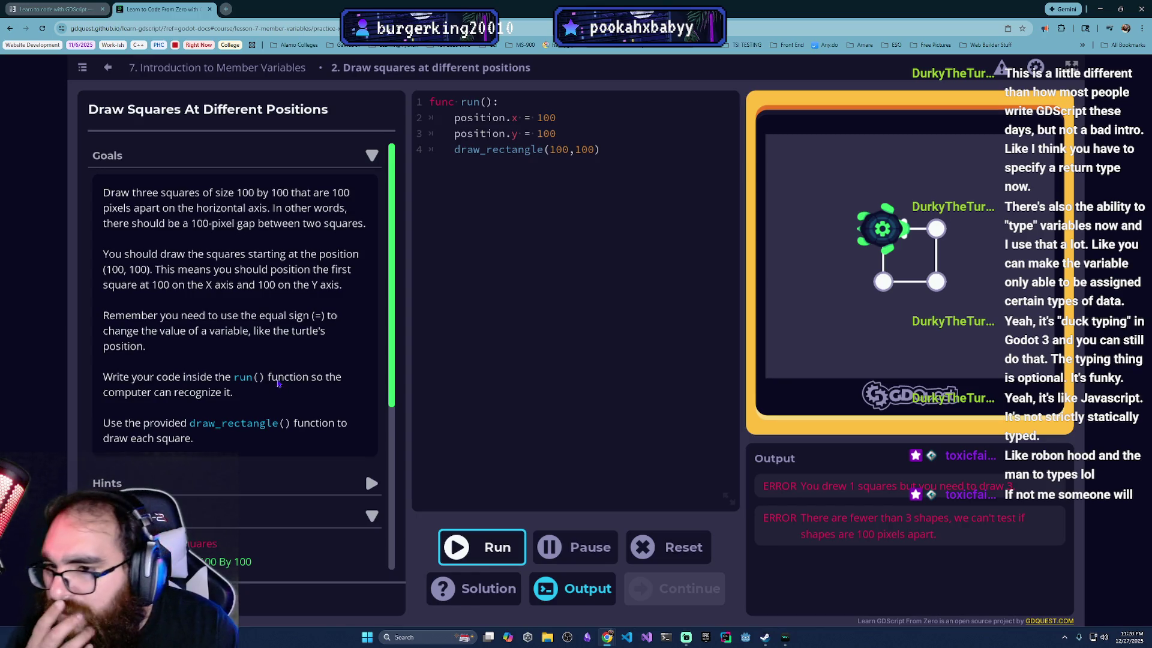
Step: Add jump(100, -200) and a second draw_rectangle(100,100) after line 4 and run it
left_click(623, 156)
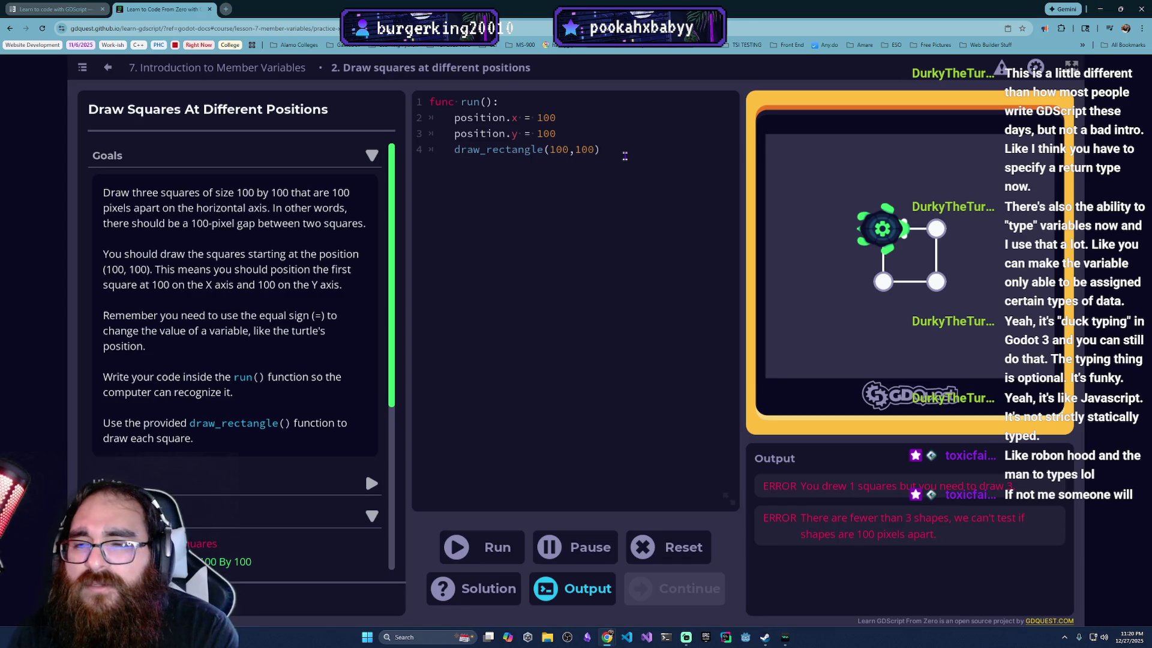
type("jump")
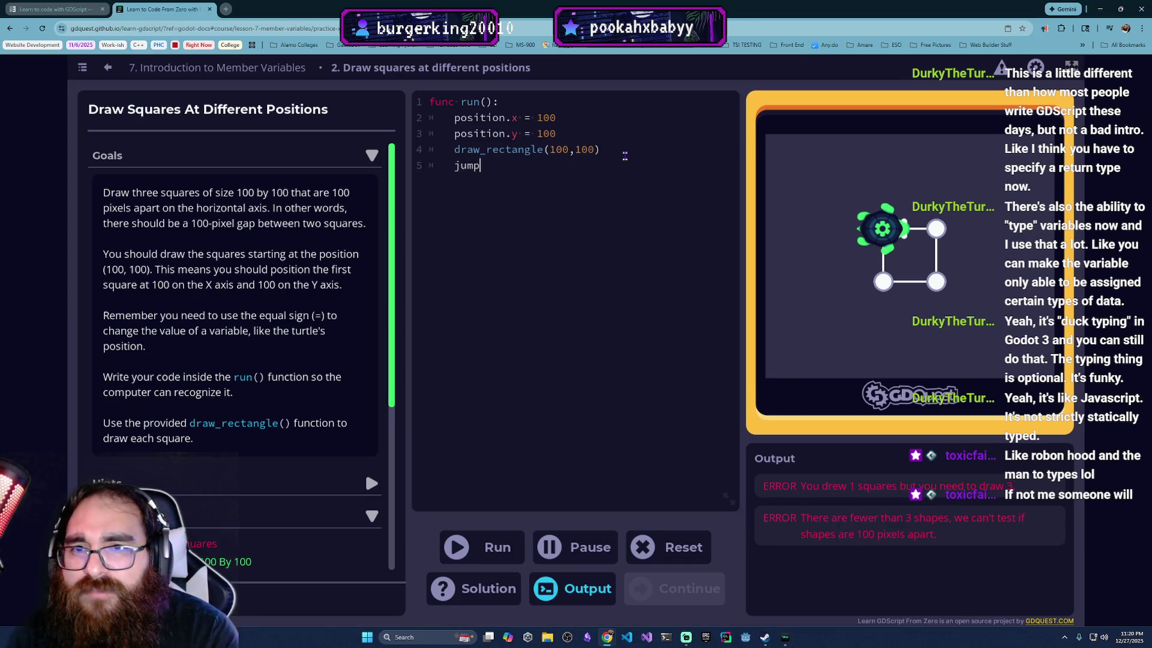
type("()100,")
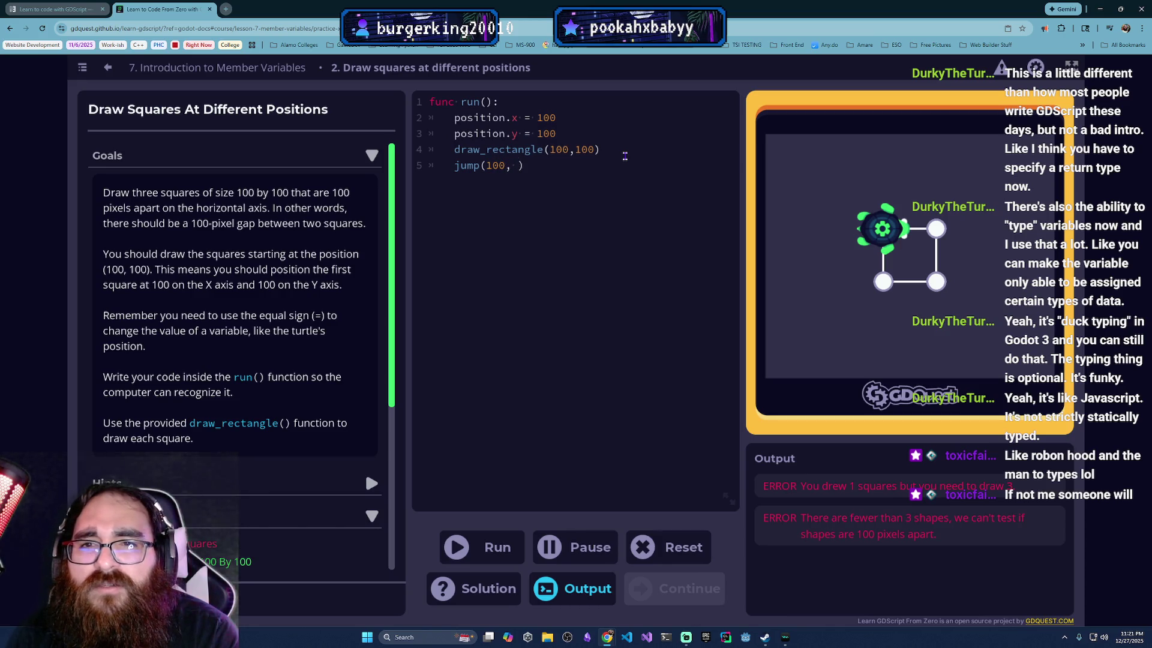
type("0")
key("BackSpace")
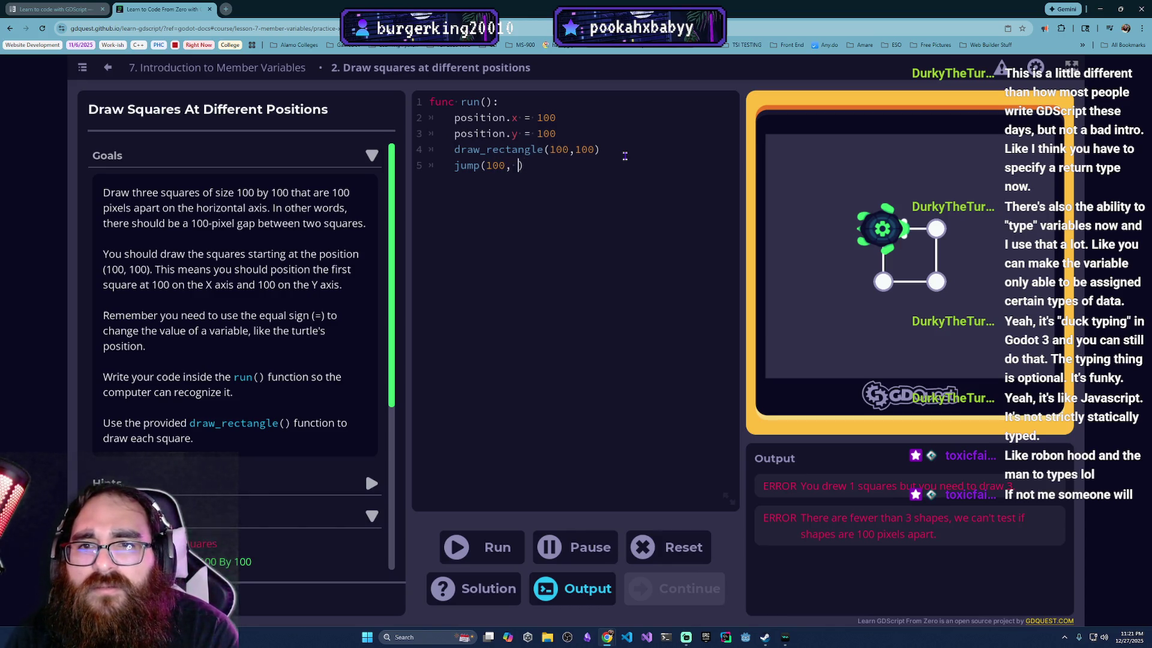
type("-200")
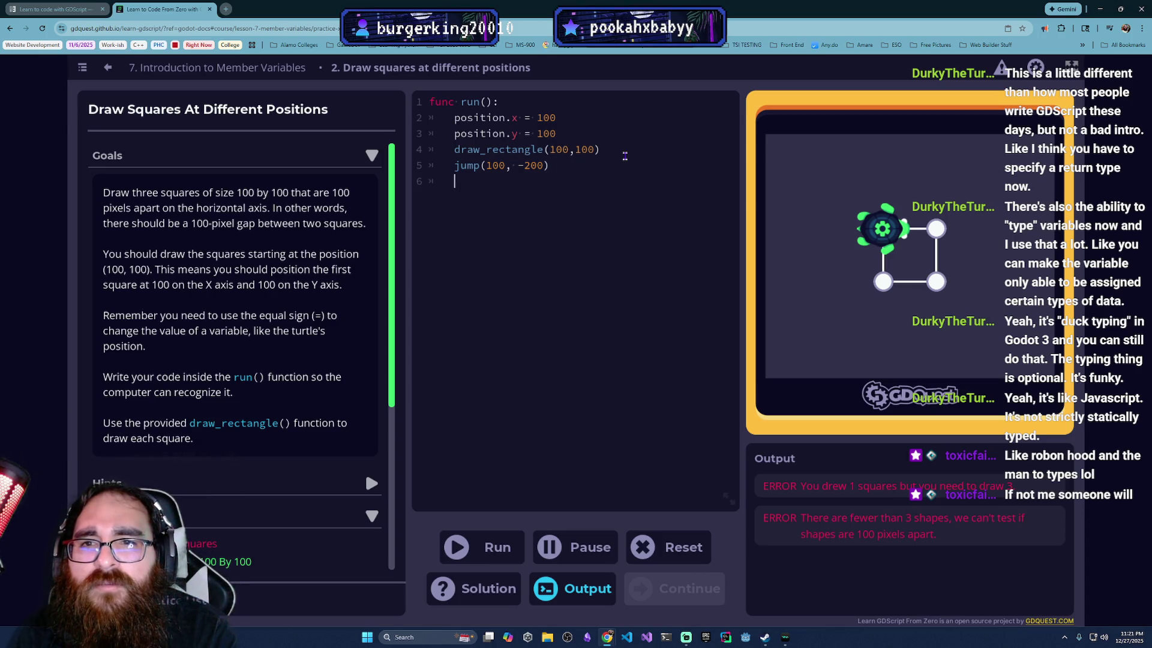
type("D")
key("BackSpace")
type("draw")
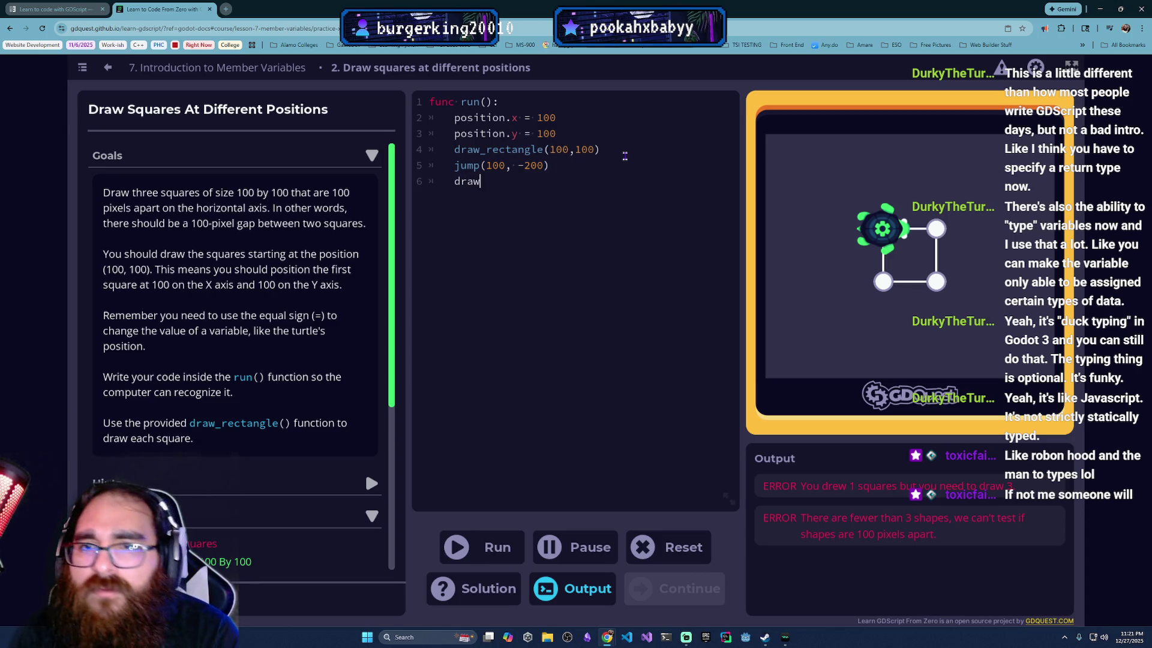
type("_recat")
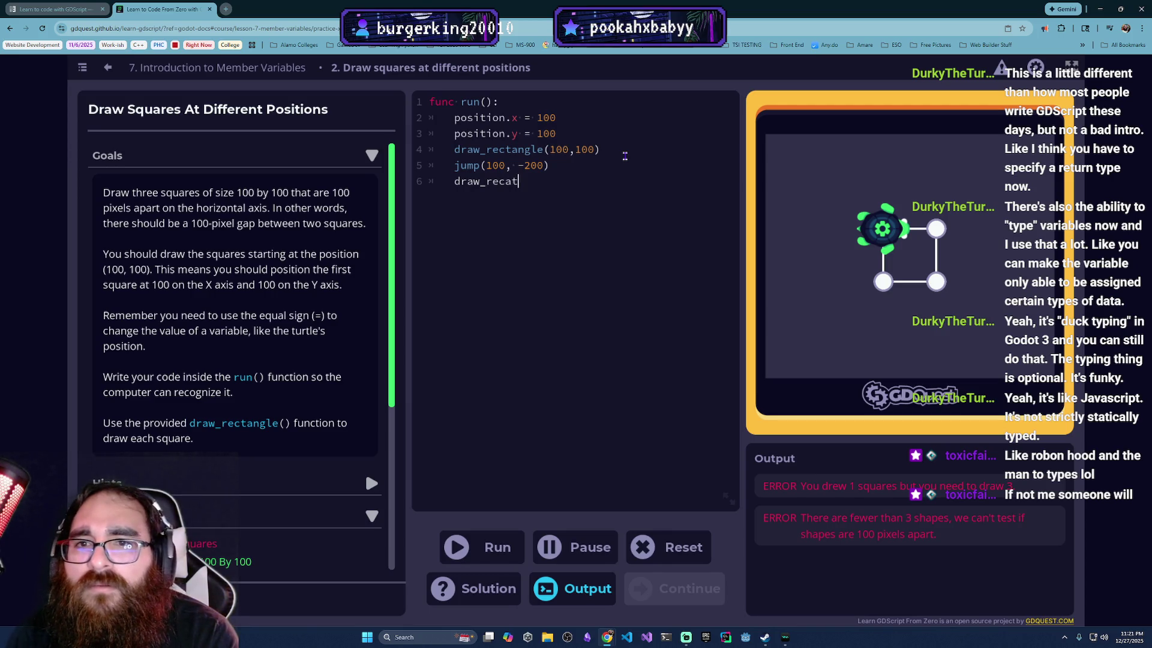
type("(")
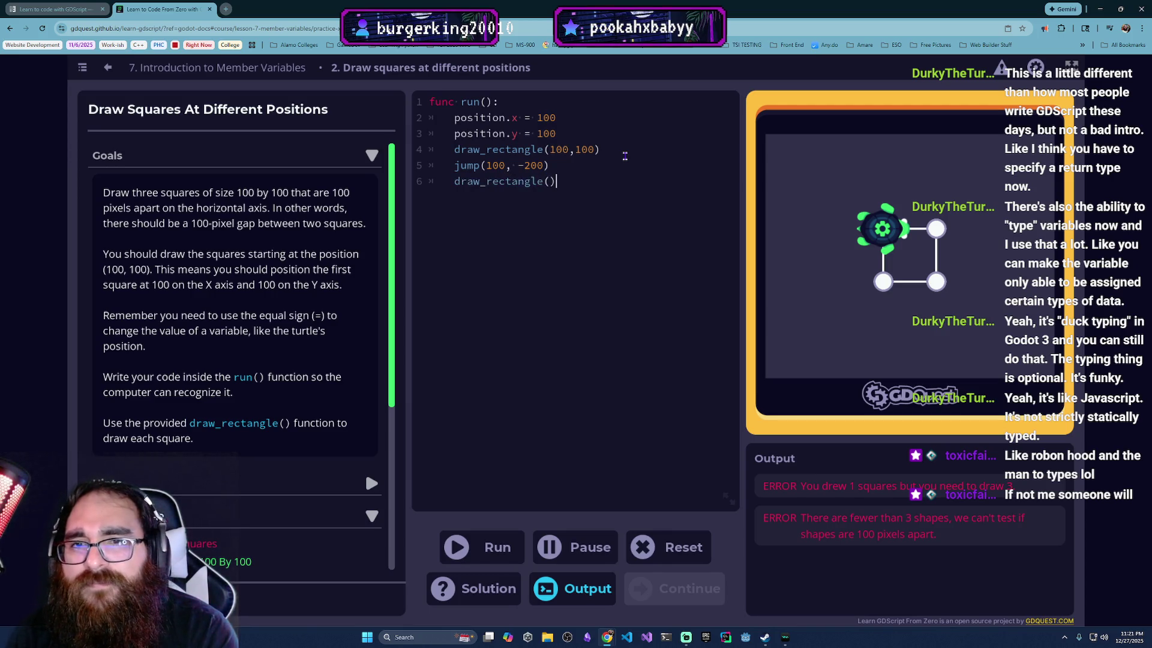
type("100,")
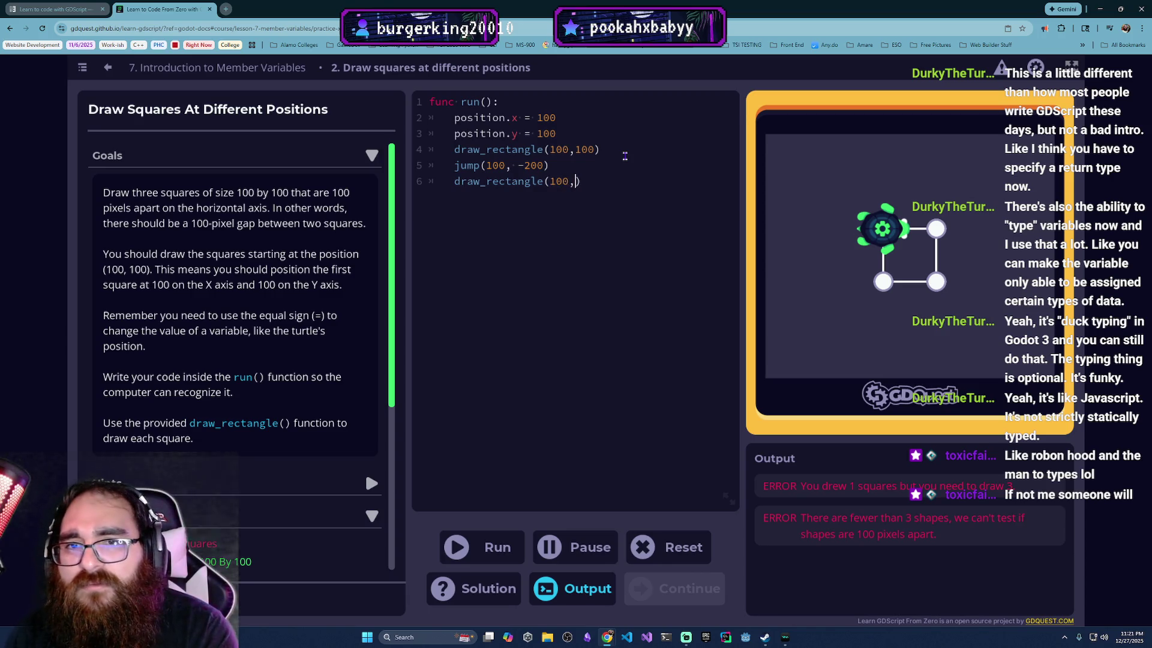
type("100")
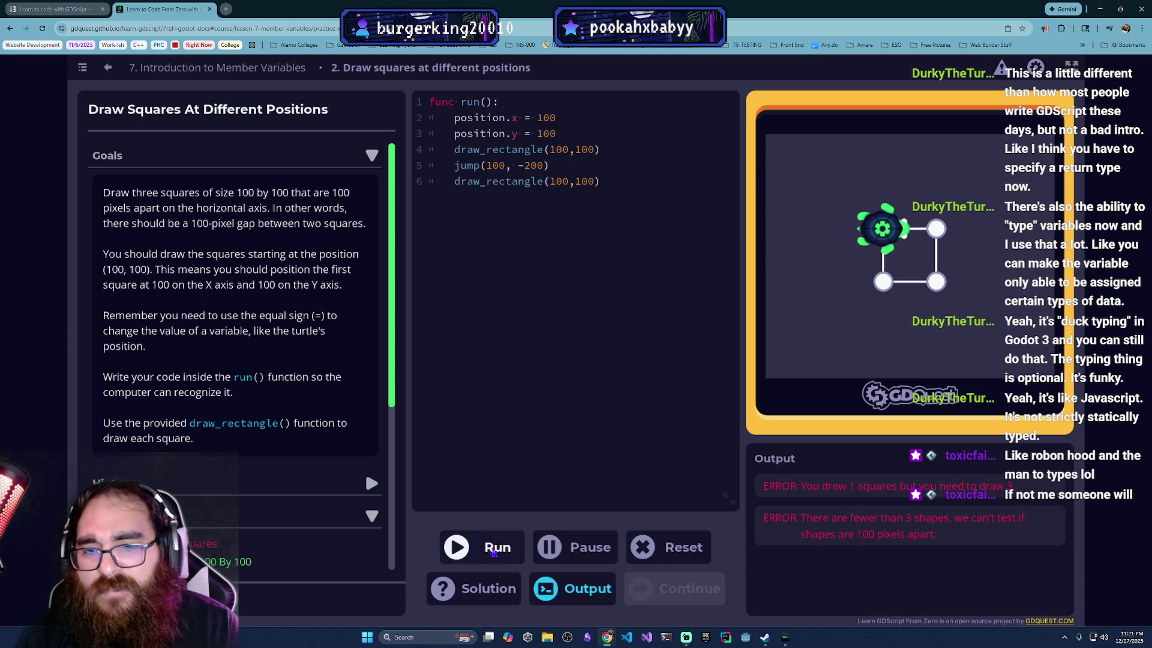
left_click(491, 547)
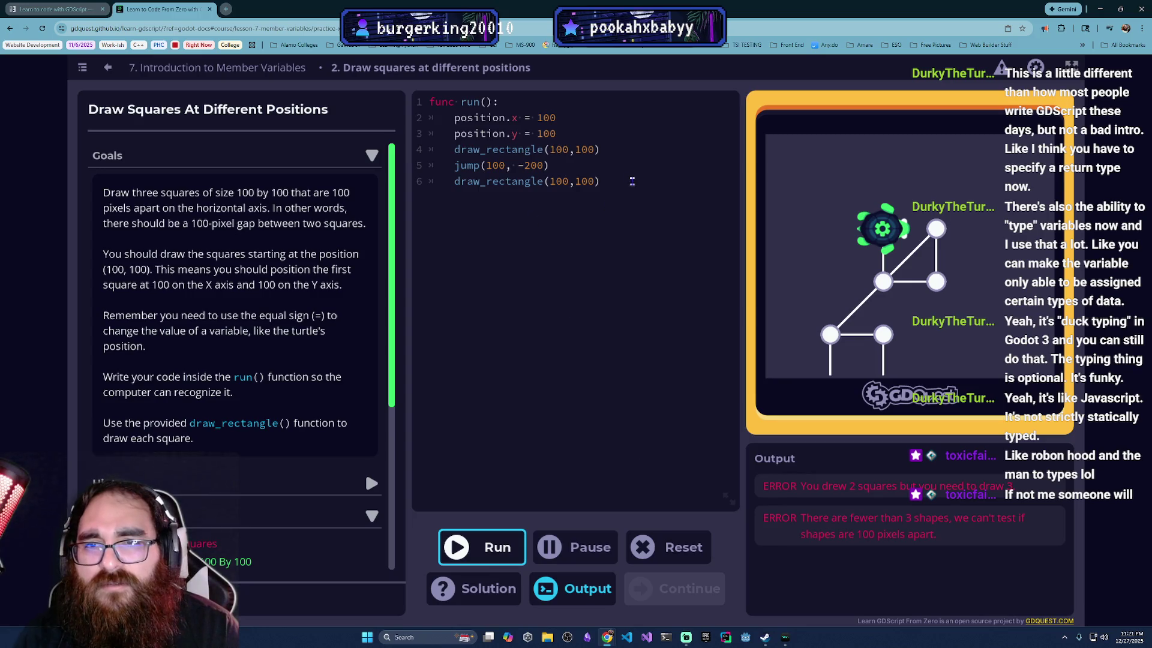
Step: Delete the jump and second rectangle lines from the code
left_click_drag(632, 181, 458, 164)
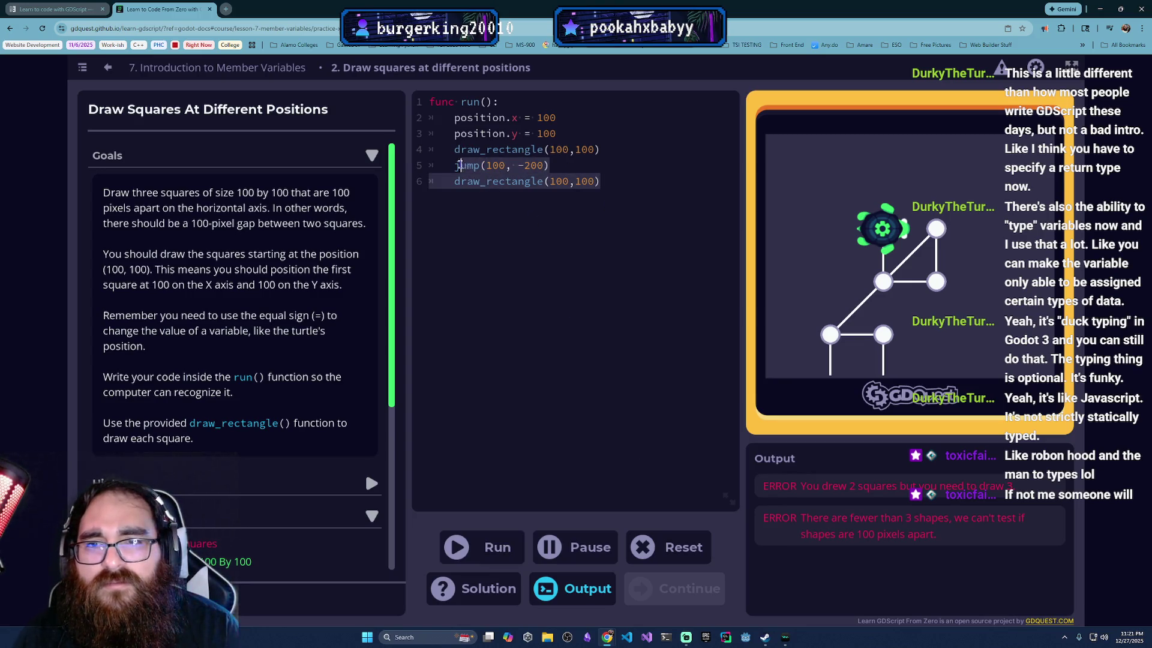
key("BackSpace")
type("Dr")
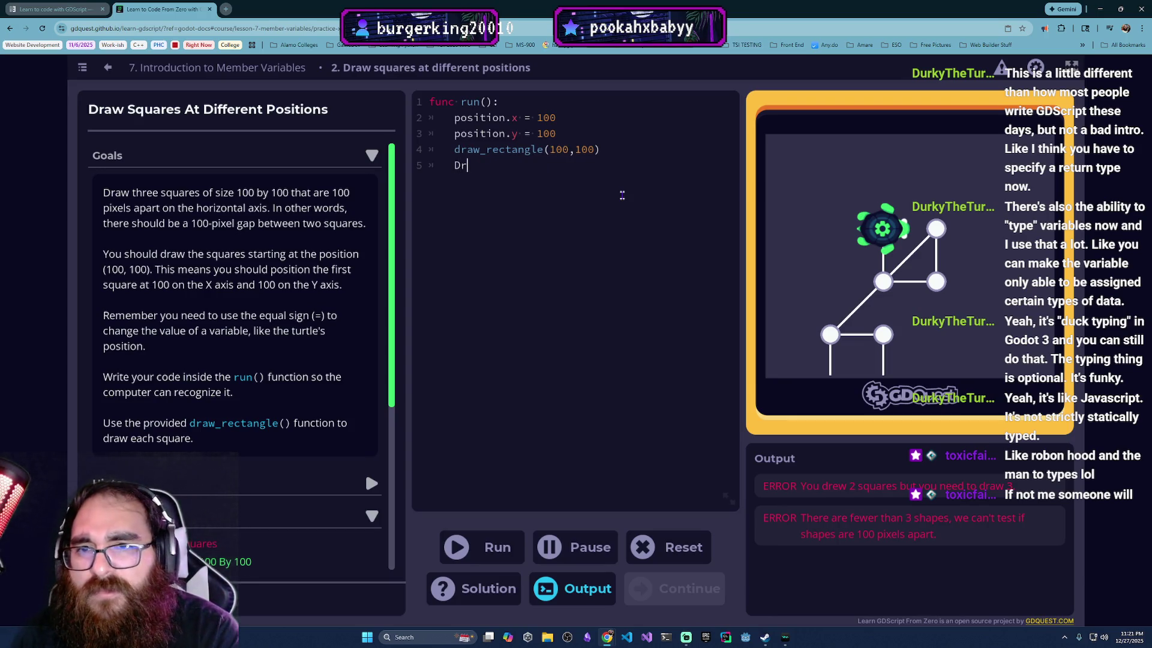
key("BackSpace")
key("BackSpace")
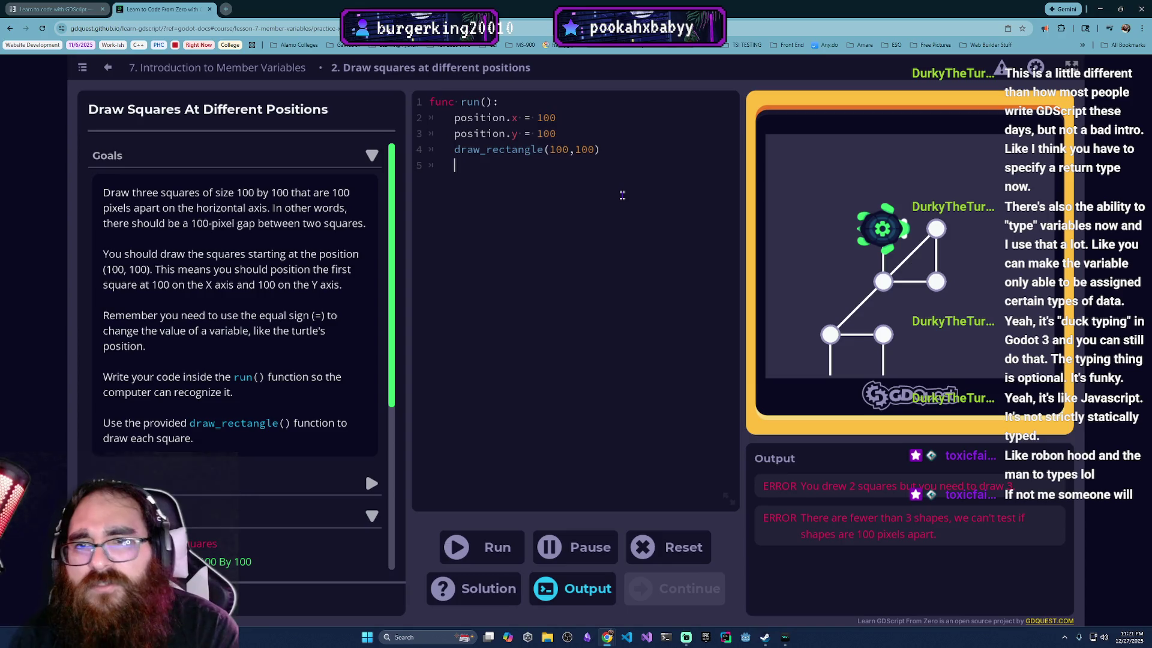
Step: Paste draw_rectangle(100,100) twice more for three squares and run the checks
left_click_drag(600, 149, 449, 149)
key("ctrl+c")
left_click(542, 200)
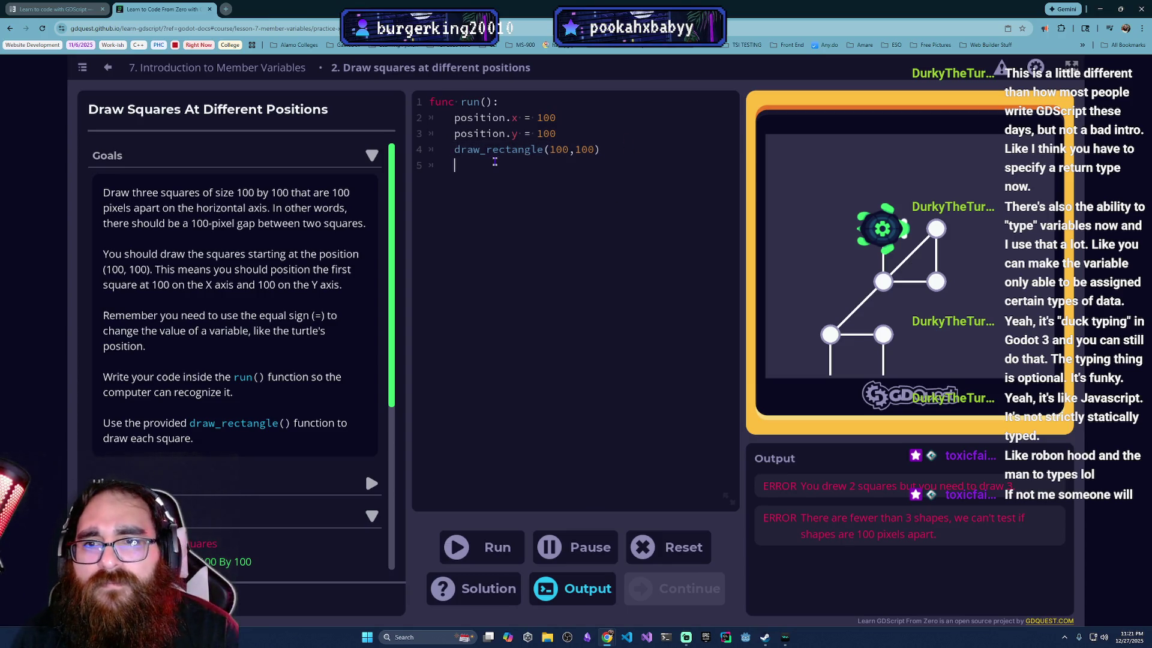
key("ctrl+v")
key("ctrl+v")
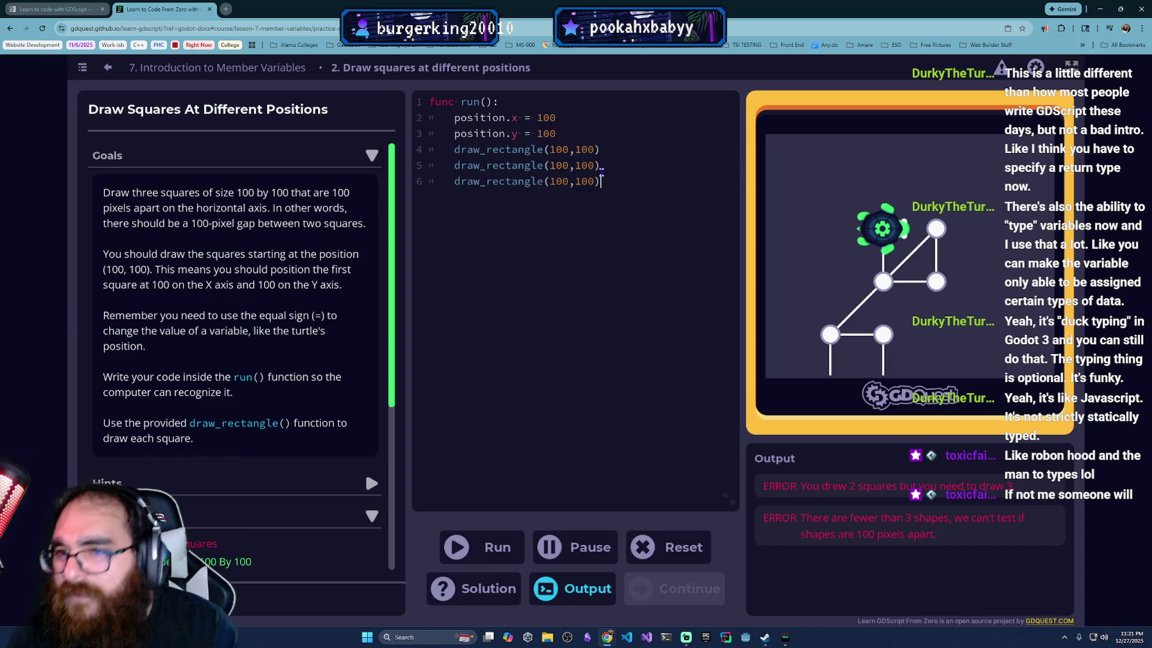
left_click(486, 548)
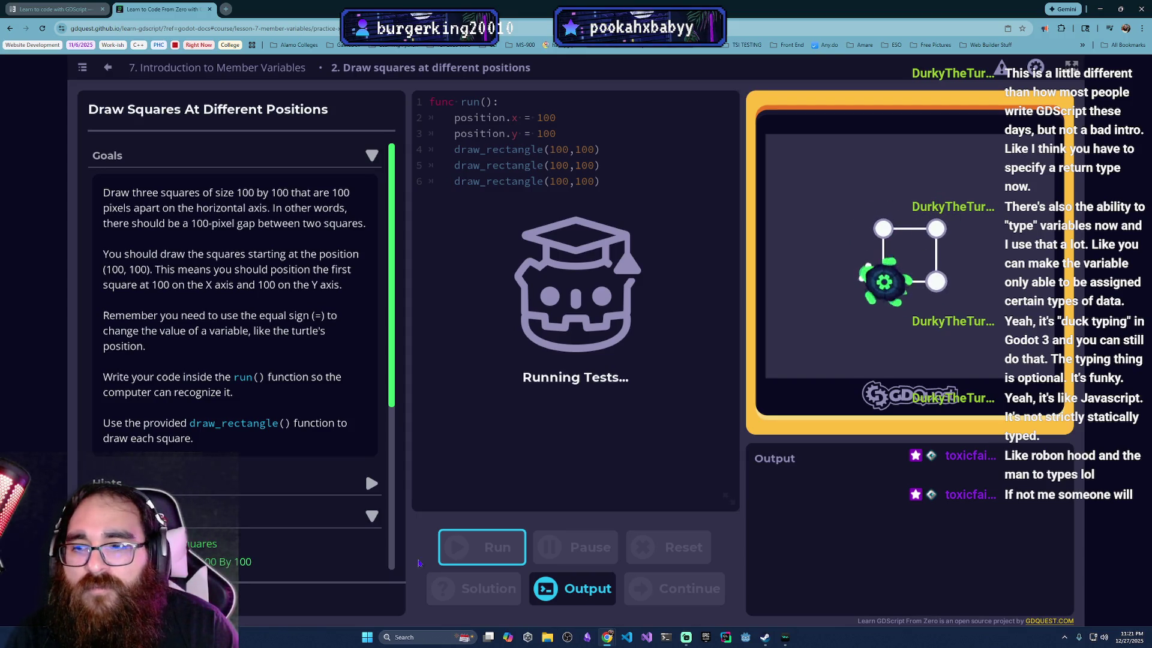
scroll(215, 515, "up", 2)
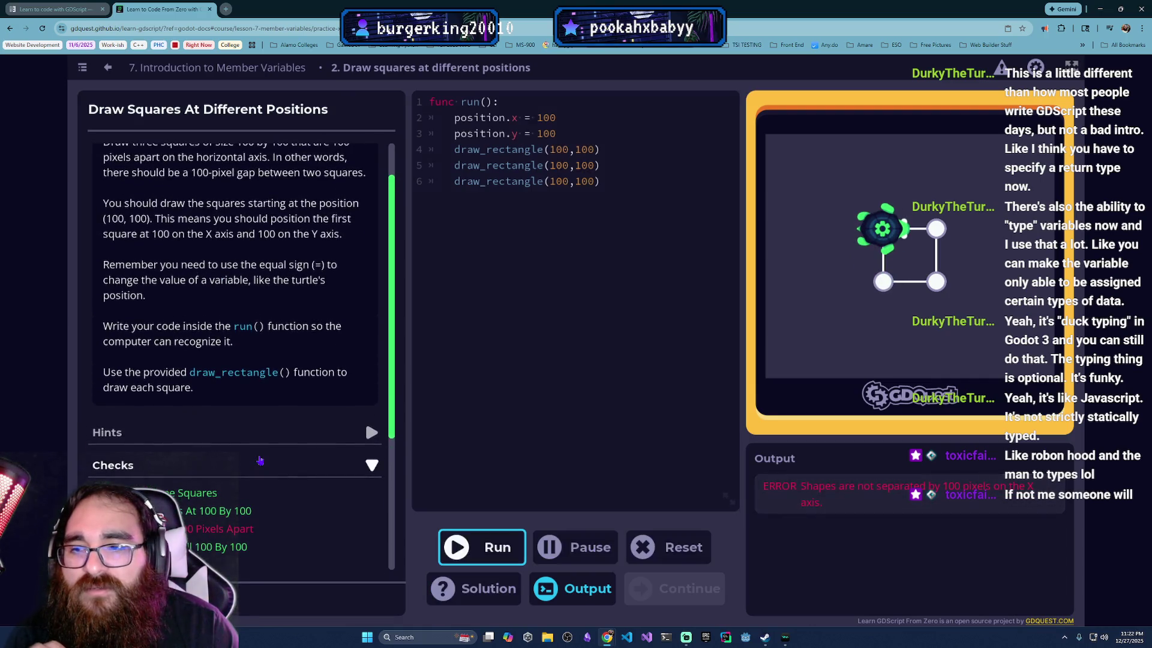
scroll(237, 486, "up", 1)
scroll(237, 486, "down", 1)
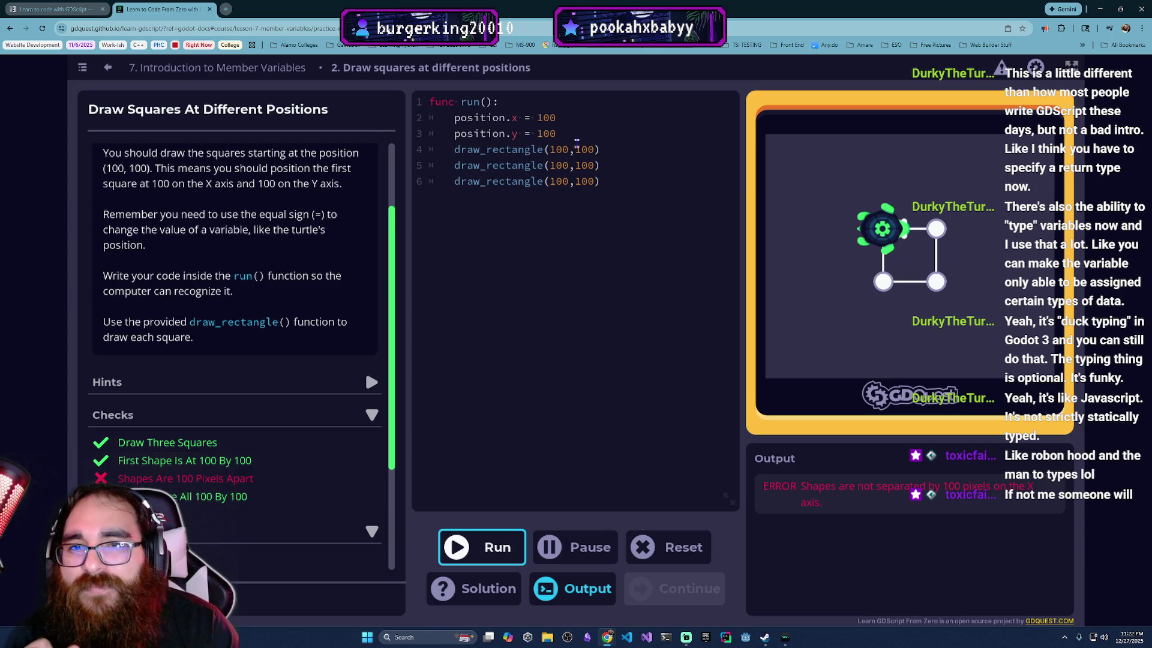
Step: Paste the position lines after the first square and change them to x 200, y 100
left_click_drag(576, 142, 455, 117)
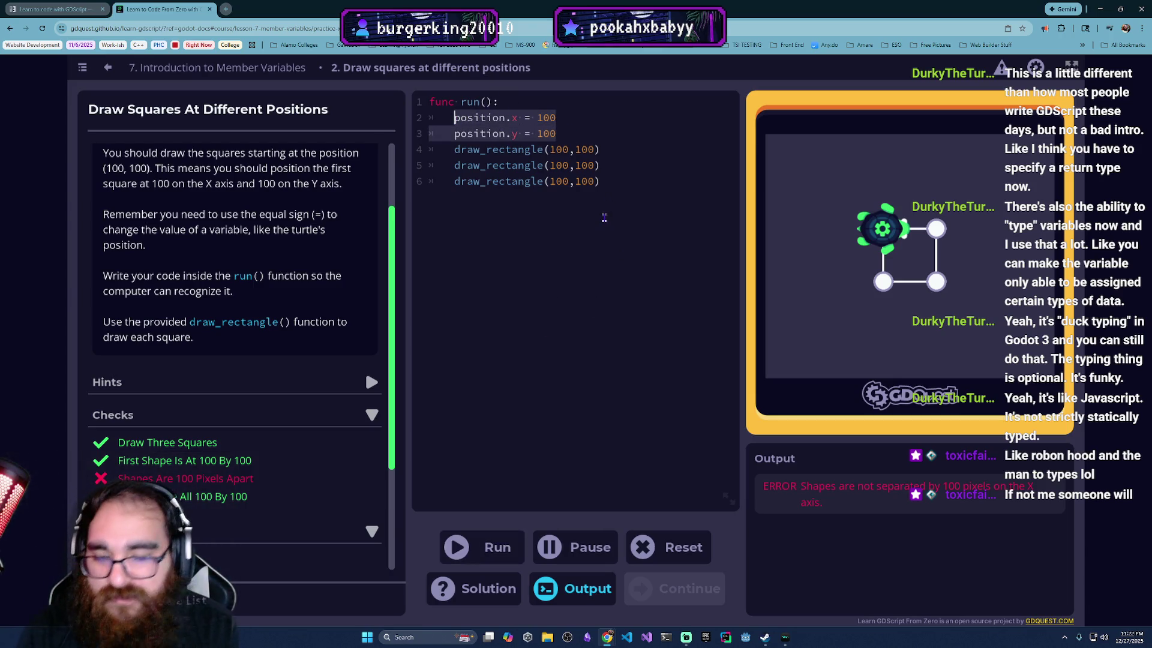
left_click(622, 163)
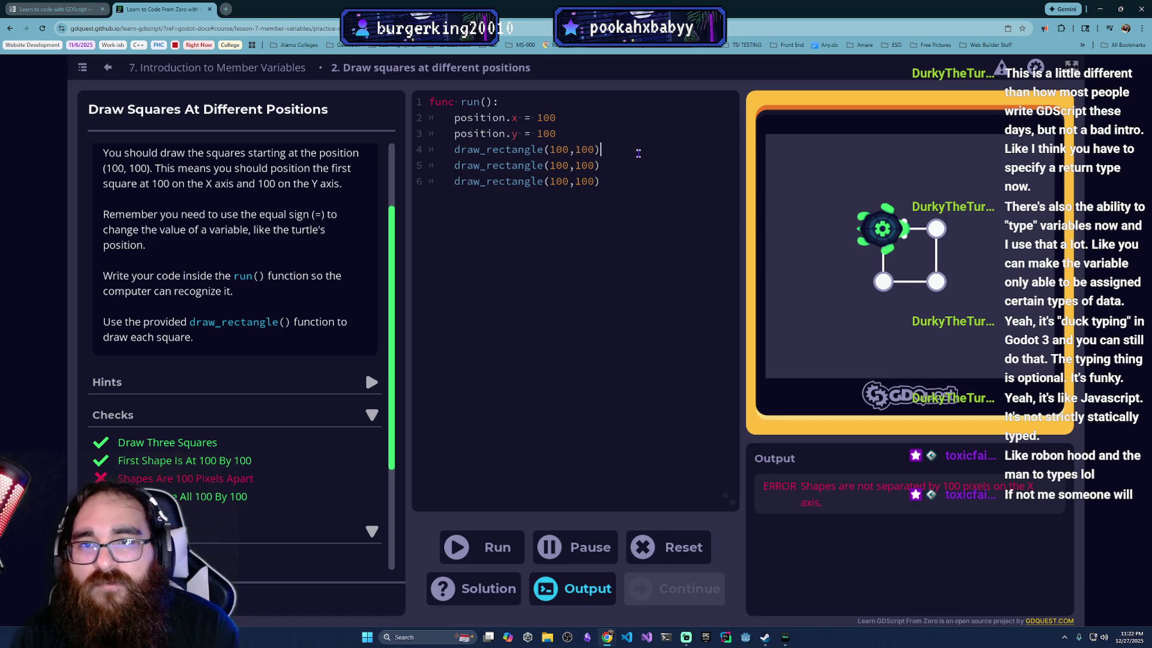
key("Return")
key("ctrl+v")
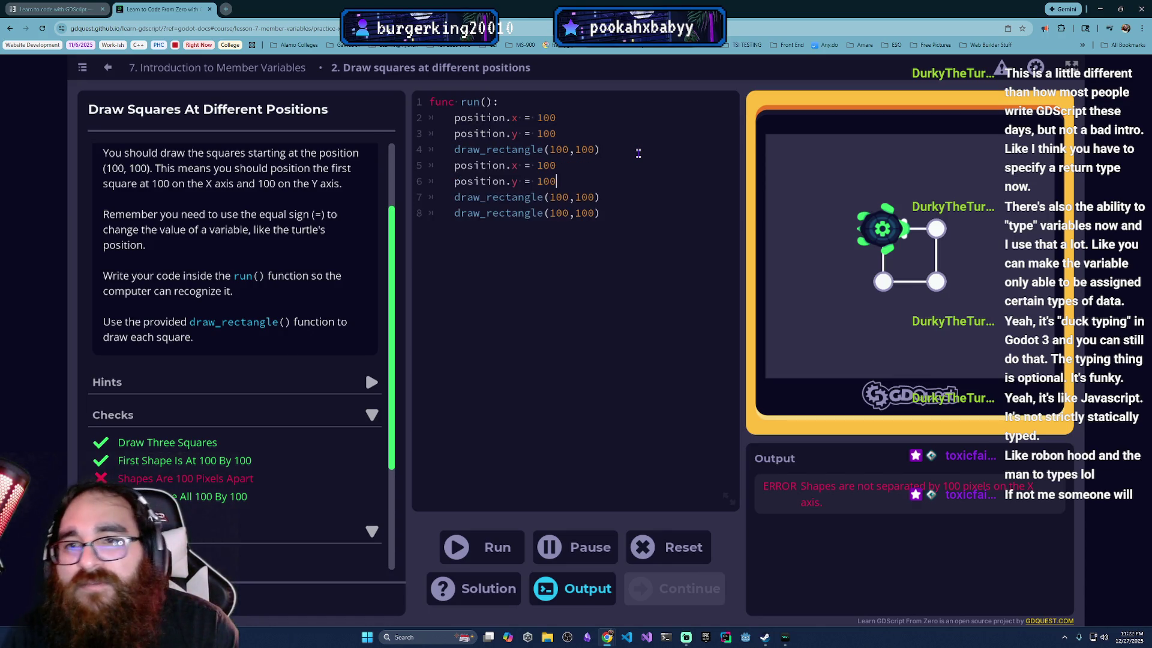
left_click_drag(557, 166, 536, 165)
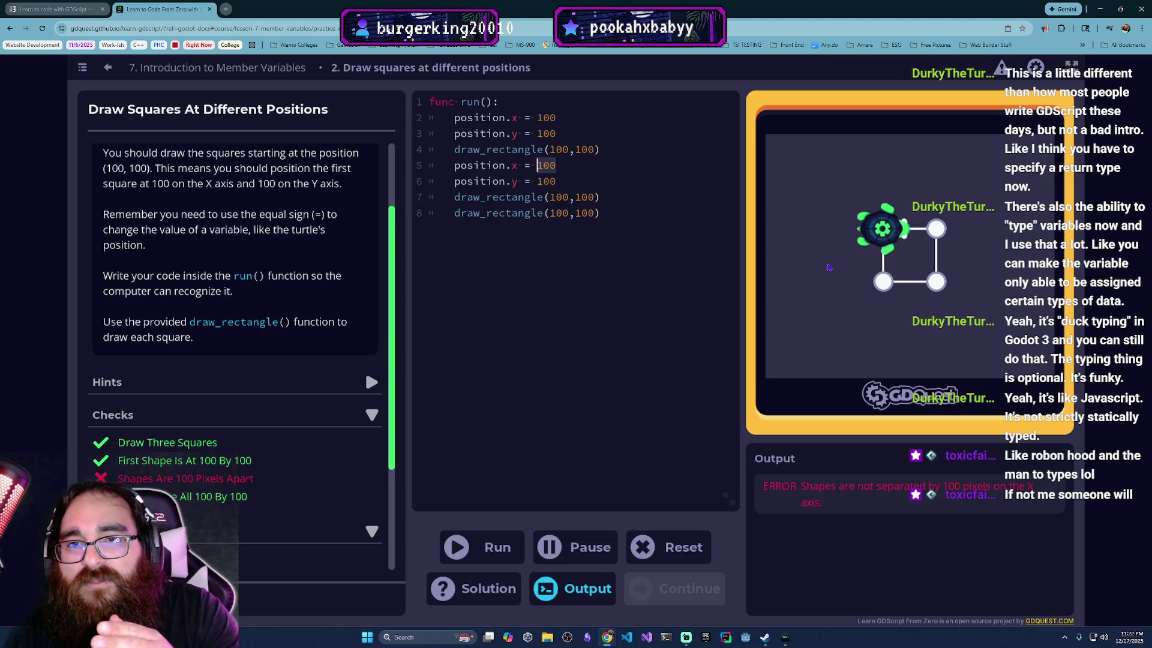
type("200")
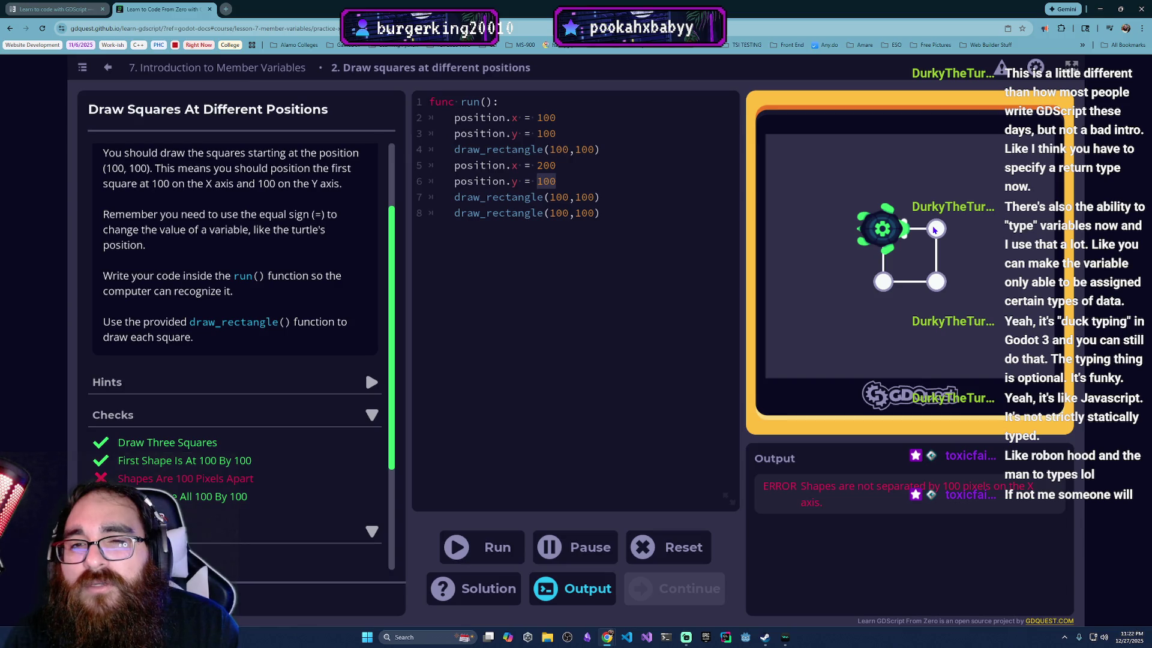
type("2")
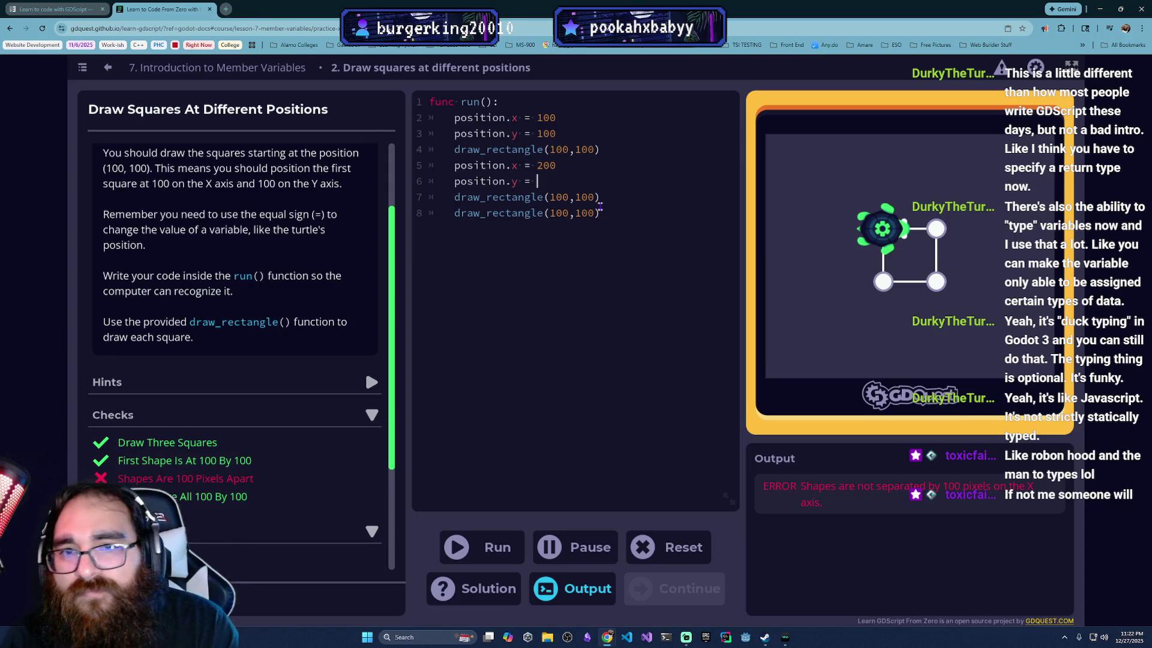
key("BackSpace")
type("100")
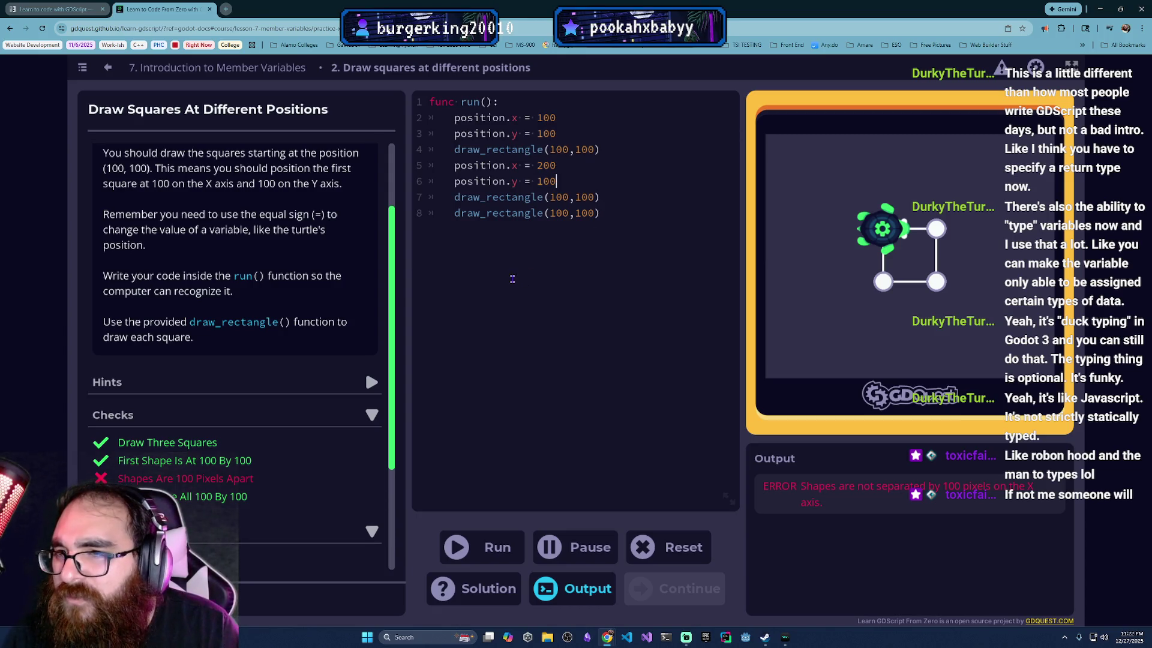
scroll(265, 304, "up", 2)
scroll(267, 303, "up", 1)
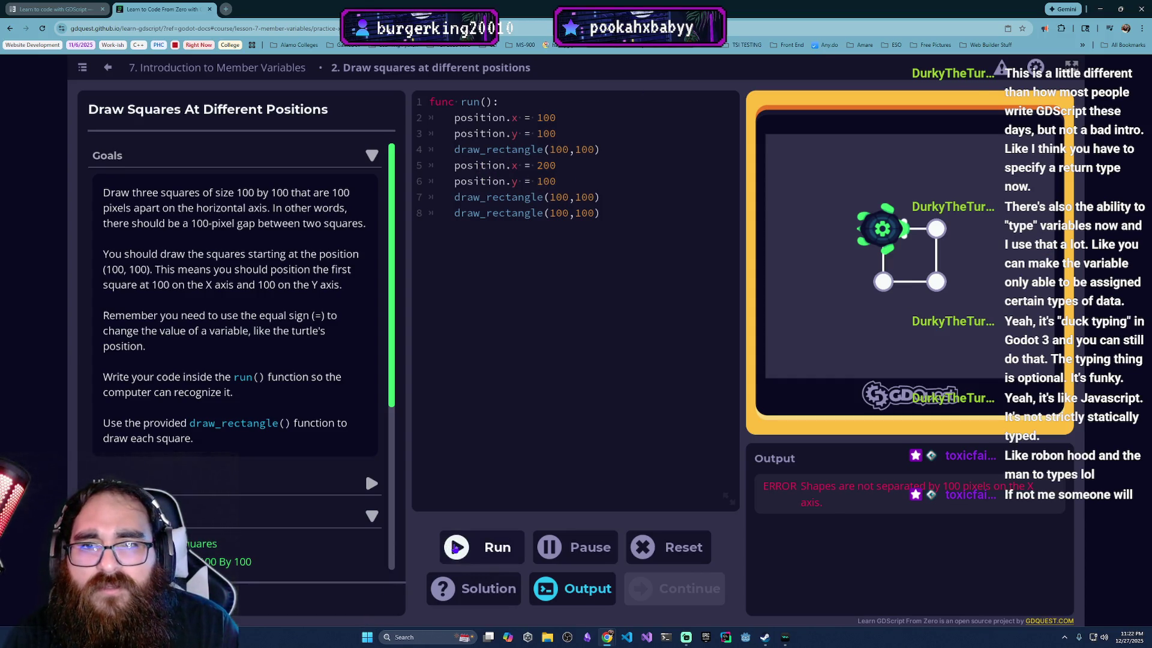
Step: Run the squares code; the 100-pixels-apart check still fails while the others pass
left_click(456, 548)
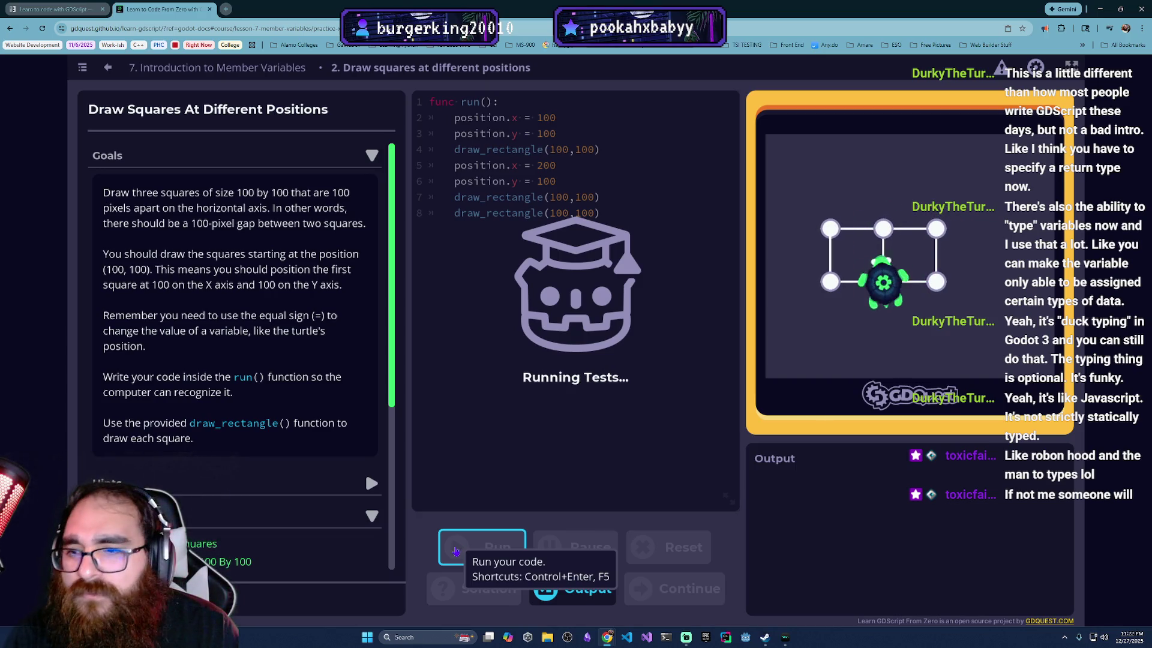
scroll(176, 478, "down", 1)
scroll(176, 477, "down", 3)
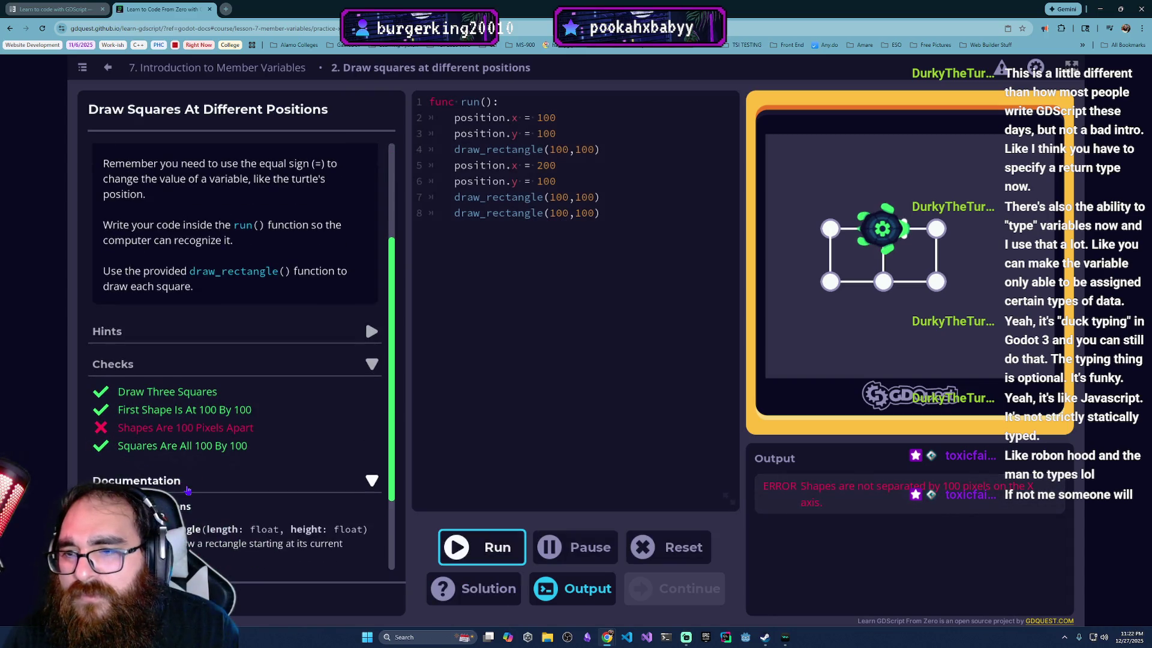
scroll(246, 462, "up", 1)
scroll(247, 462, "up", 3)
scroll(248, 461, "down", 1)
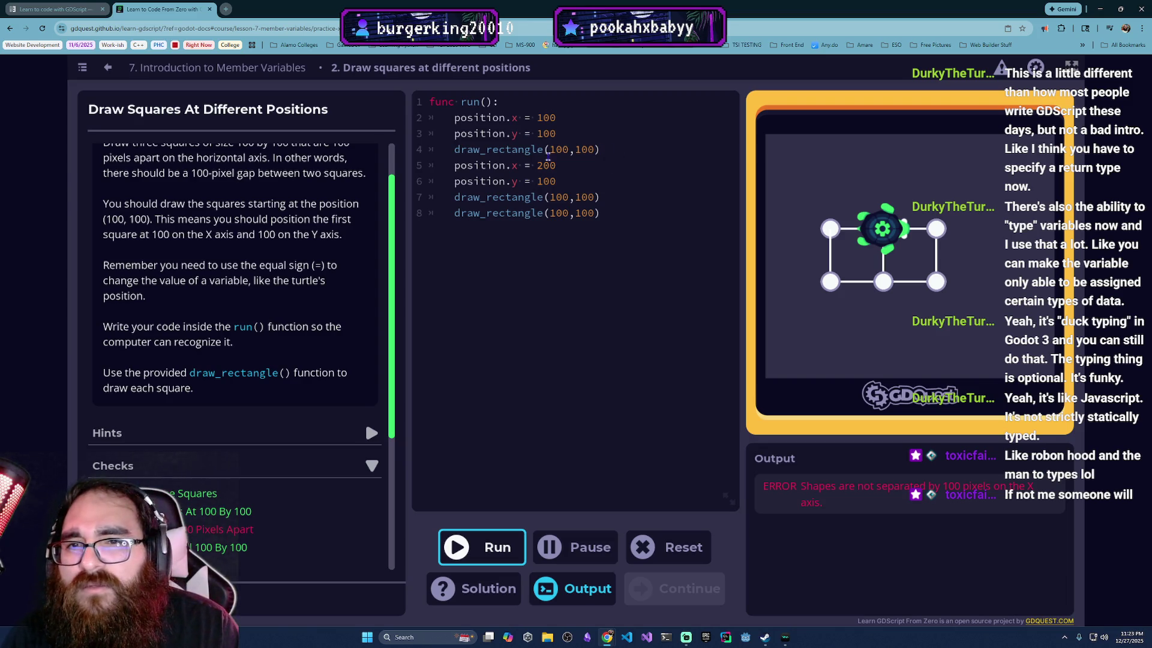
Step: Set the second square's x to 300, paste position lines before the third square, and run
left_click(566, 182)
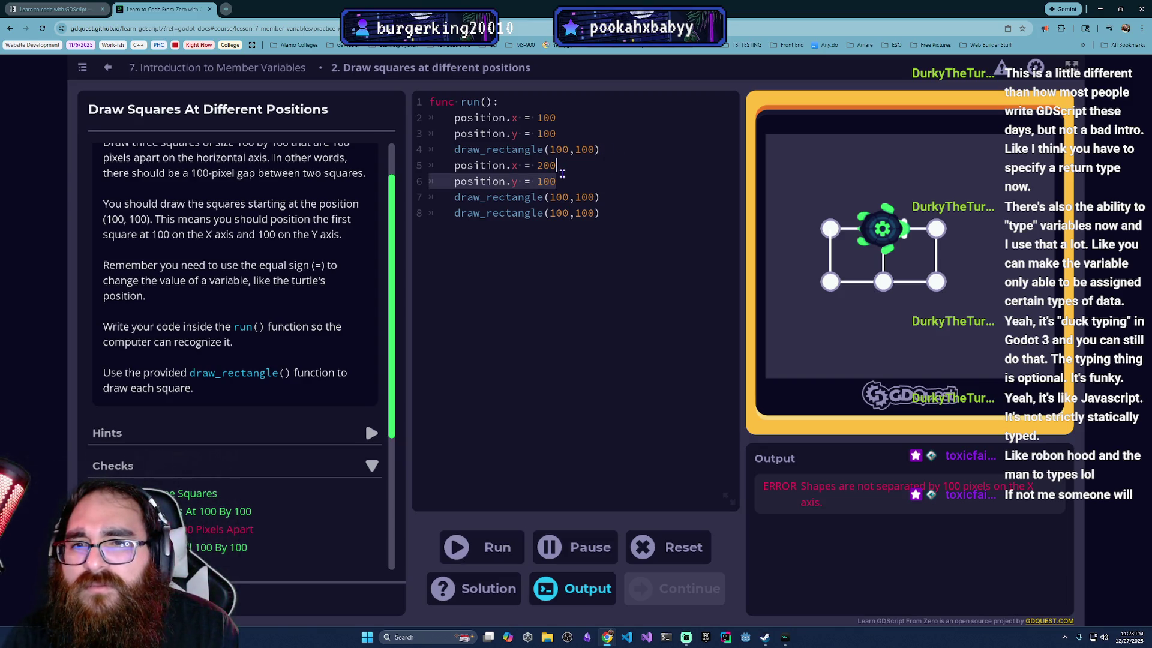
left_click_drag(557, 166, 537, 166)
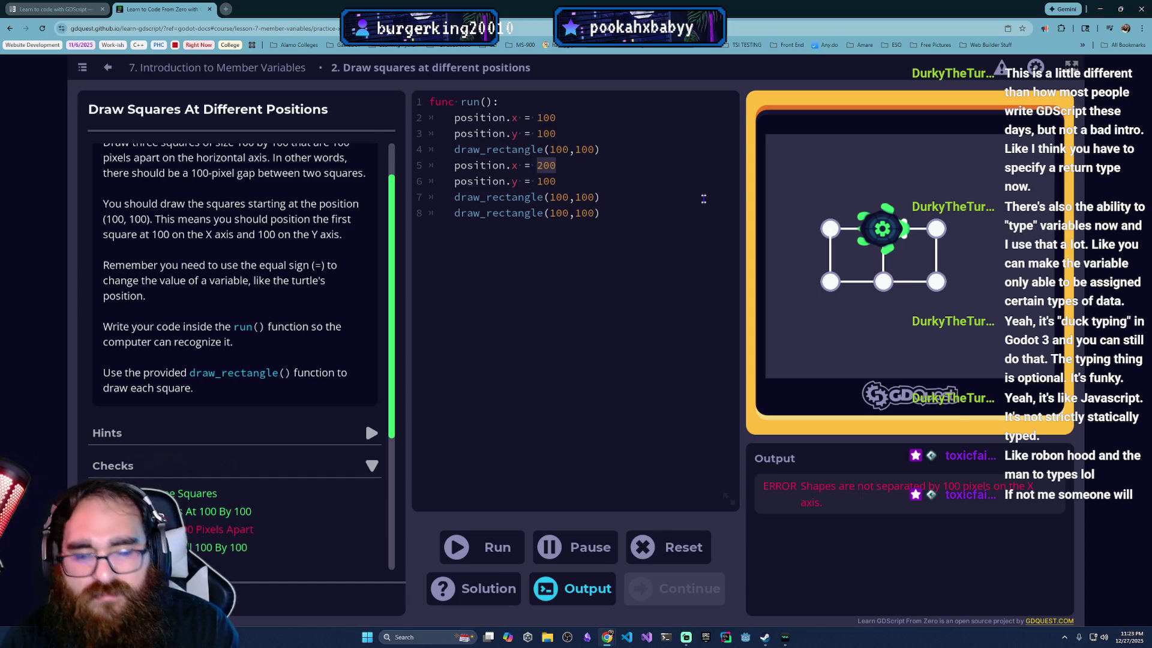
type("300")
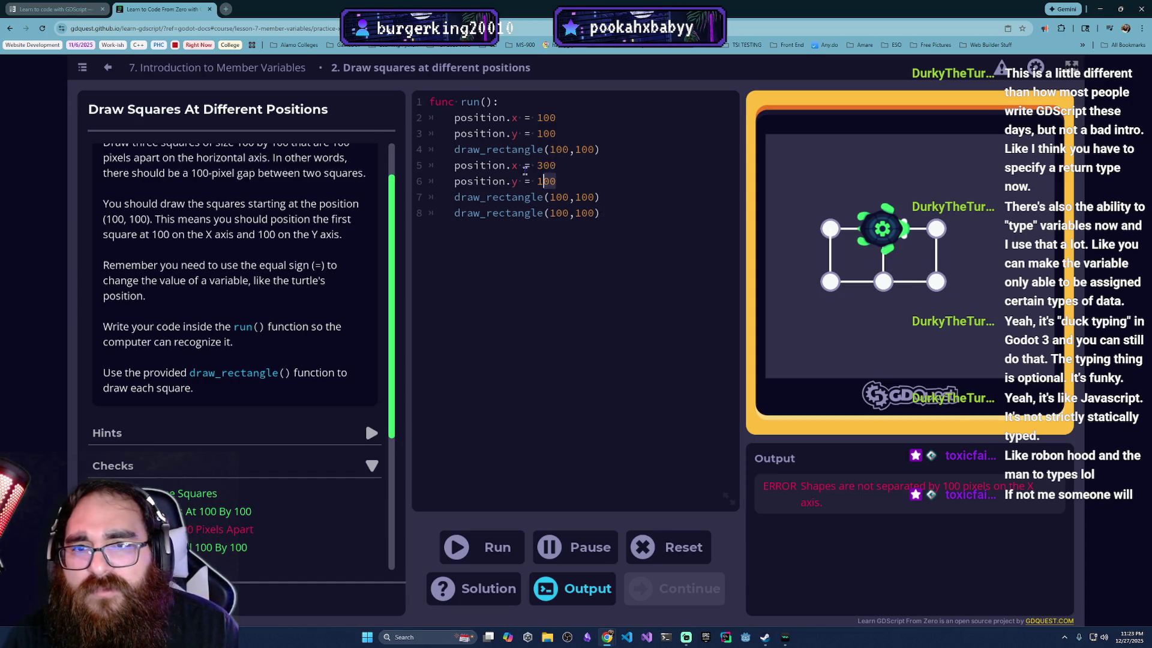
left_click(630, 196)
key("Return")
type("position.x = 300 \tposition.y = 100")
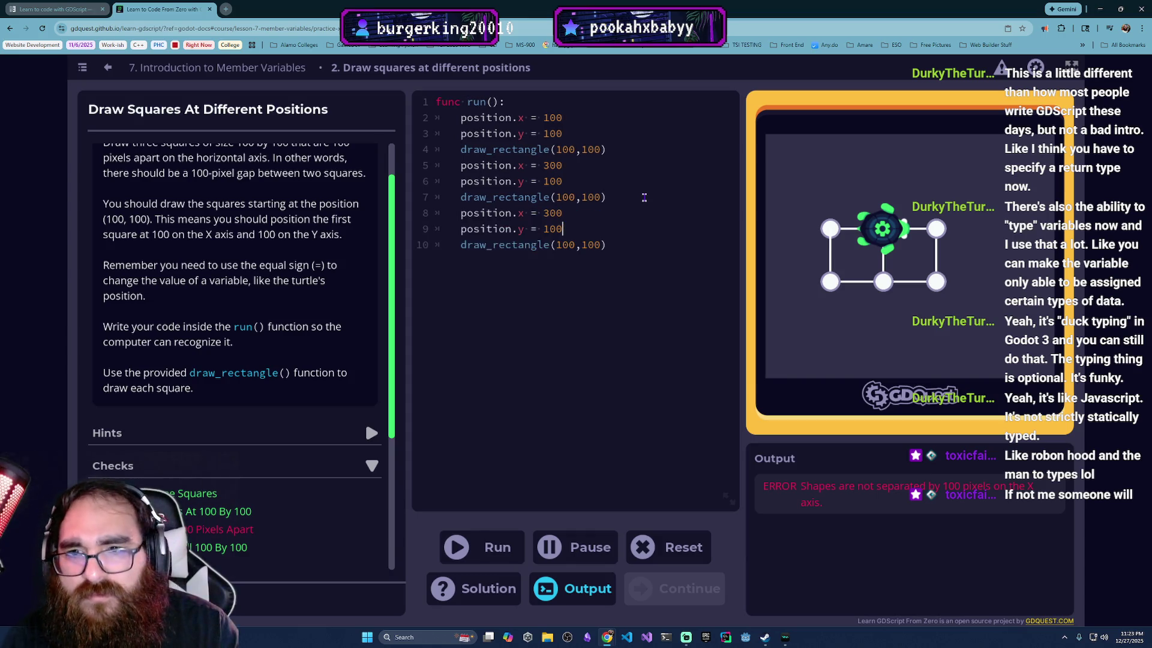
left_click(483, 551)
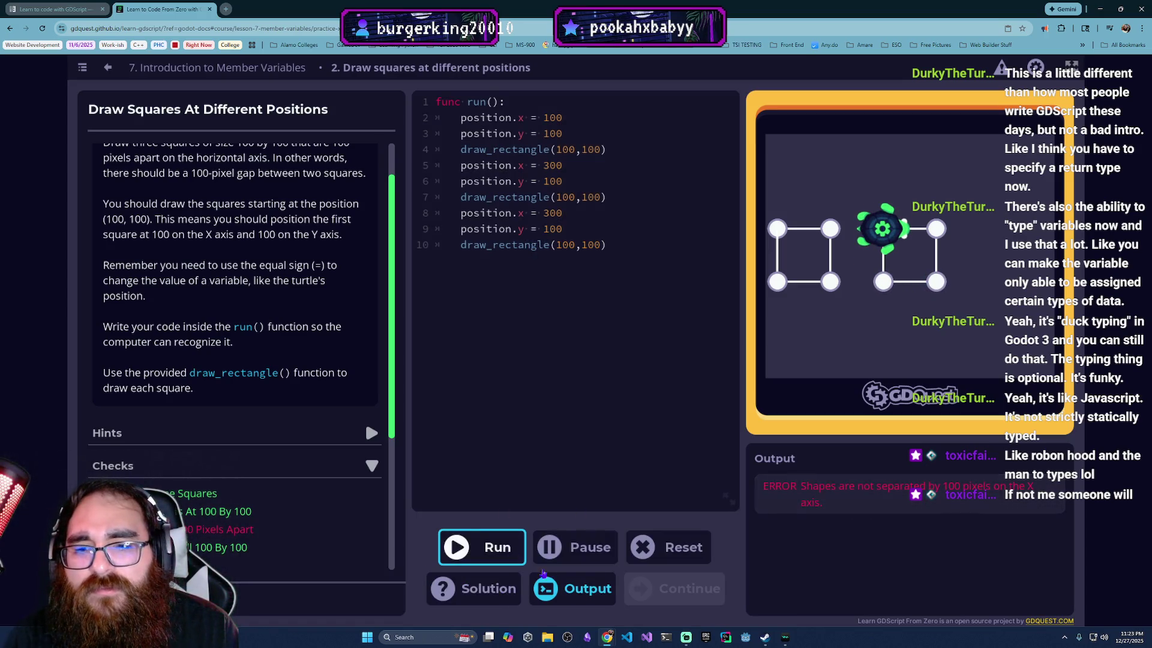
Step: Set the third square's x to 500 and rerun so all checks pass
double_click(548, 213)
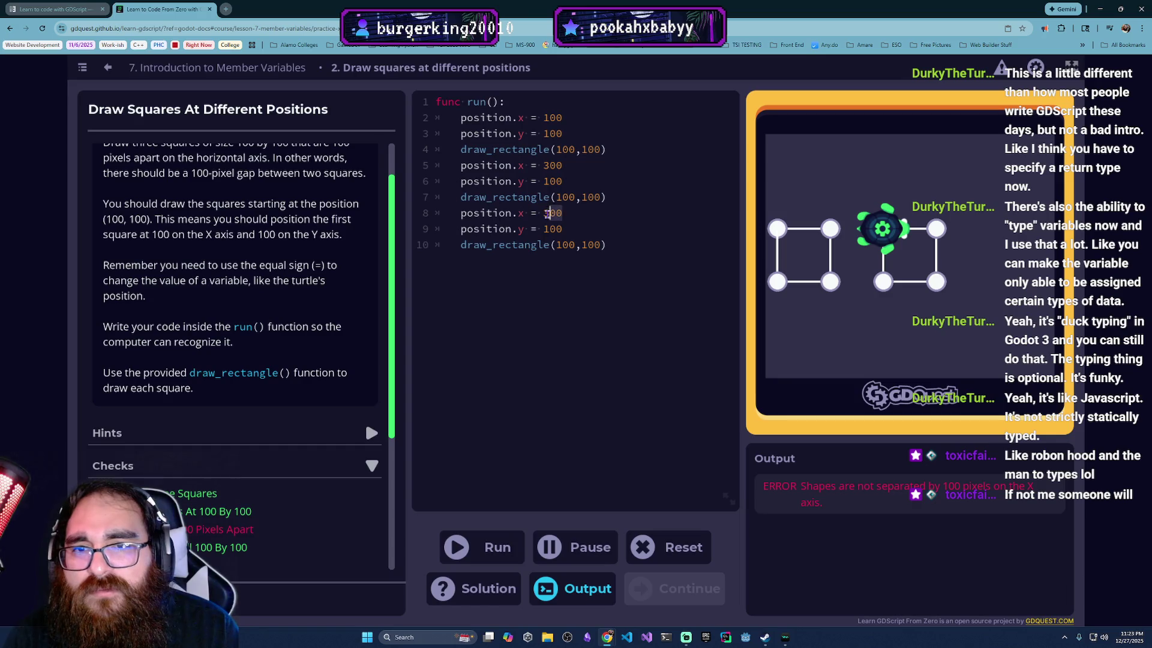
type("500")
left_click(621, 245)
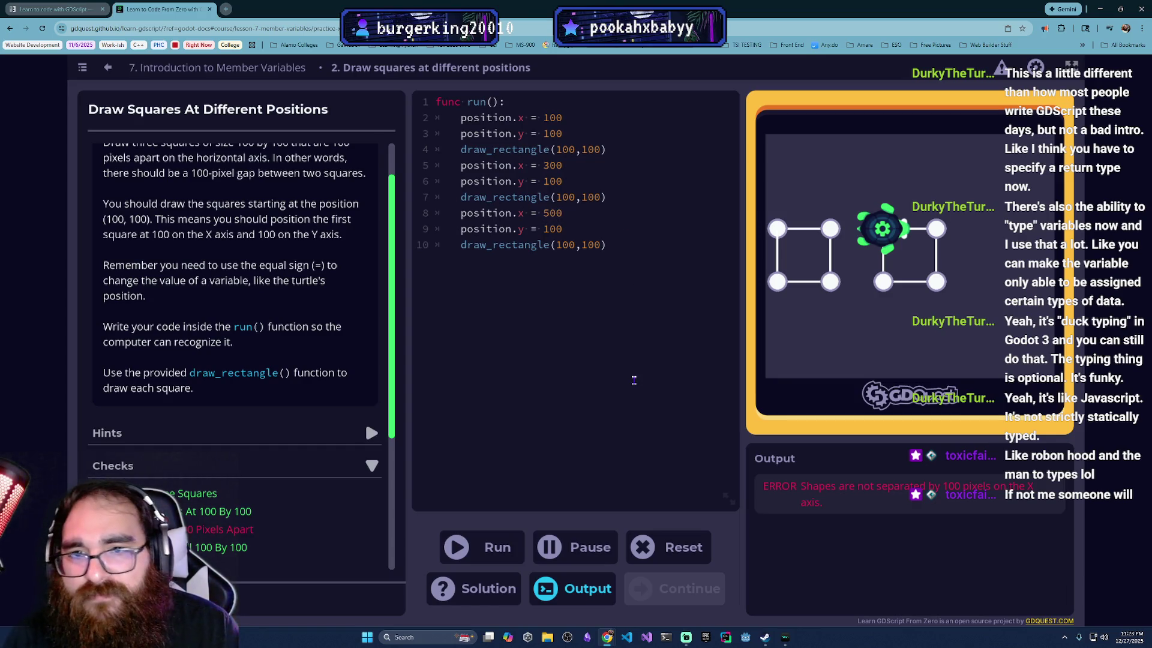
left_click(497, 546)
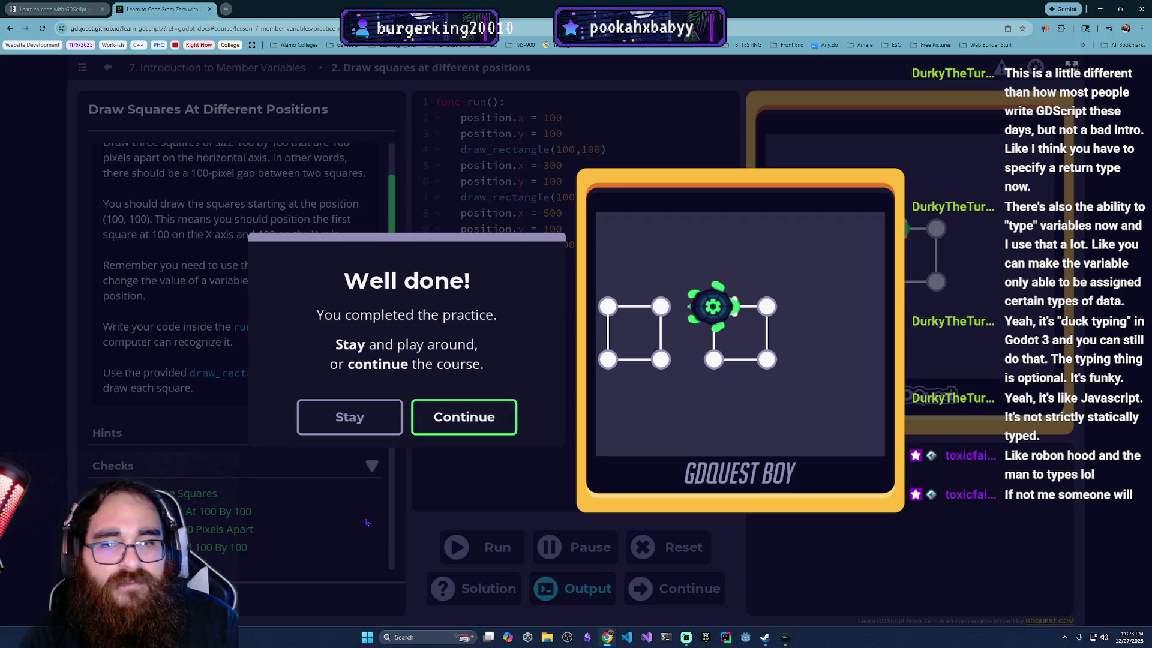
Step: Continue past the completed practice to Lesson 8 and bring up the Course Index
left_click(489, 426)
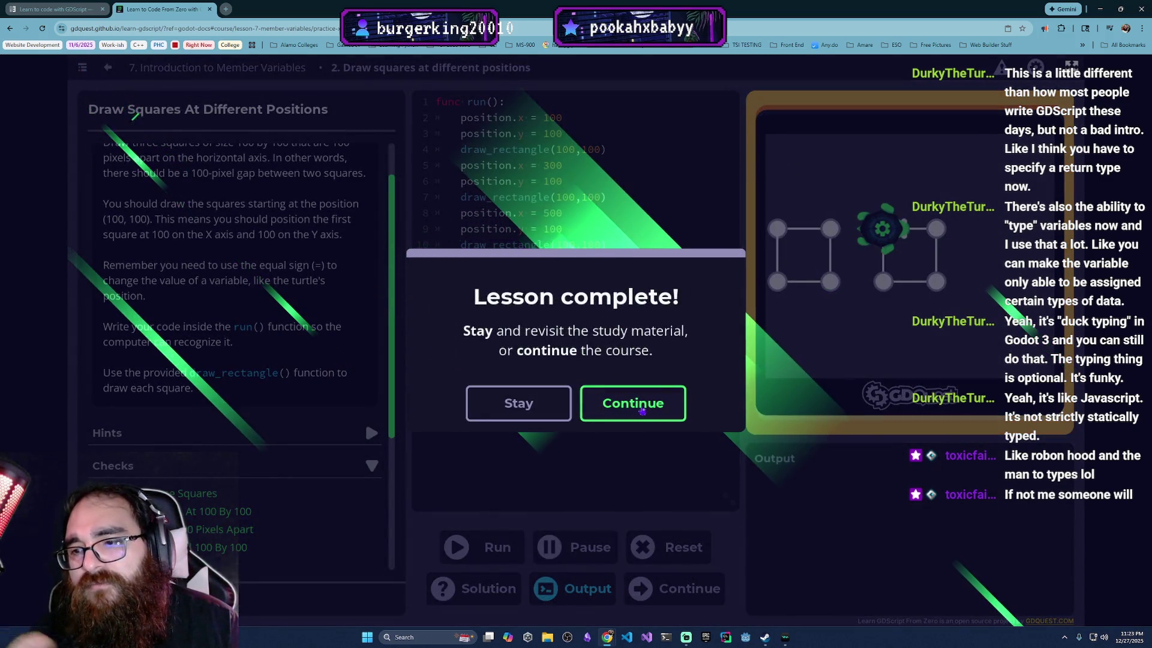
key("Return")
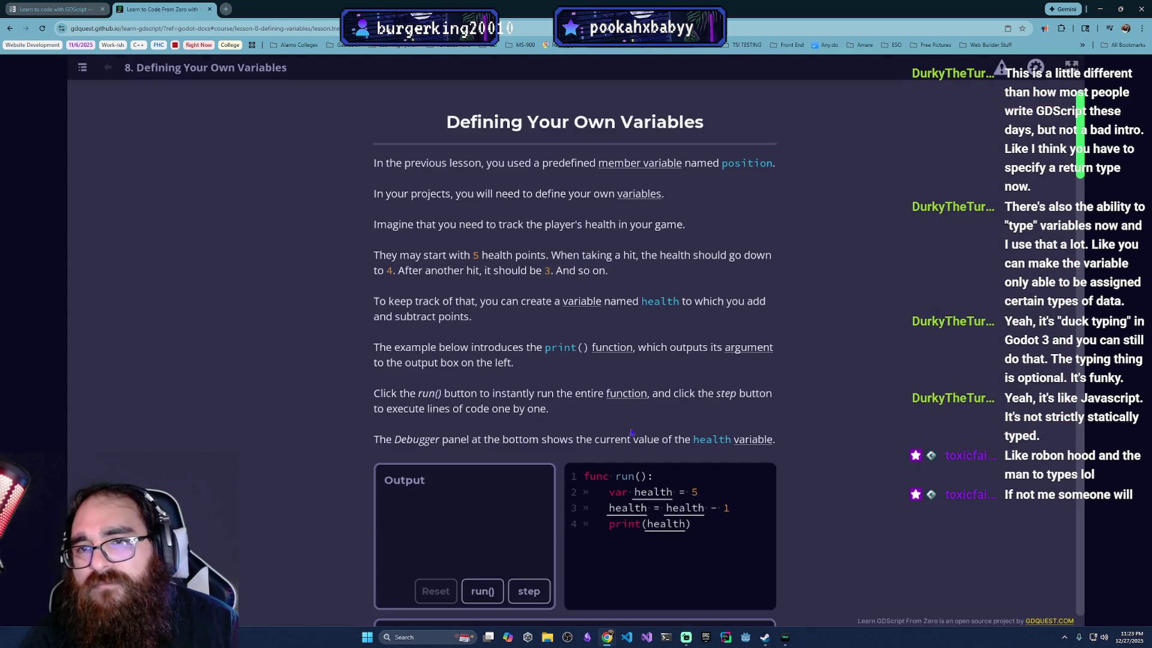
left_click(82, 66)
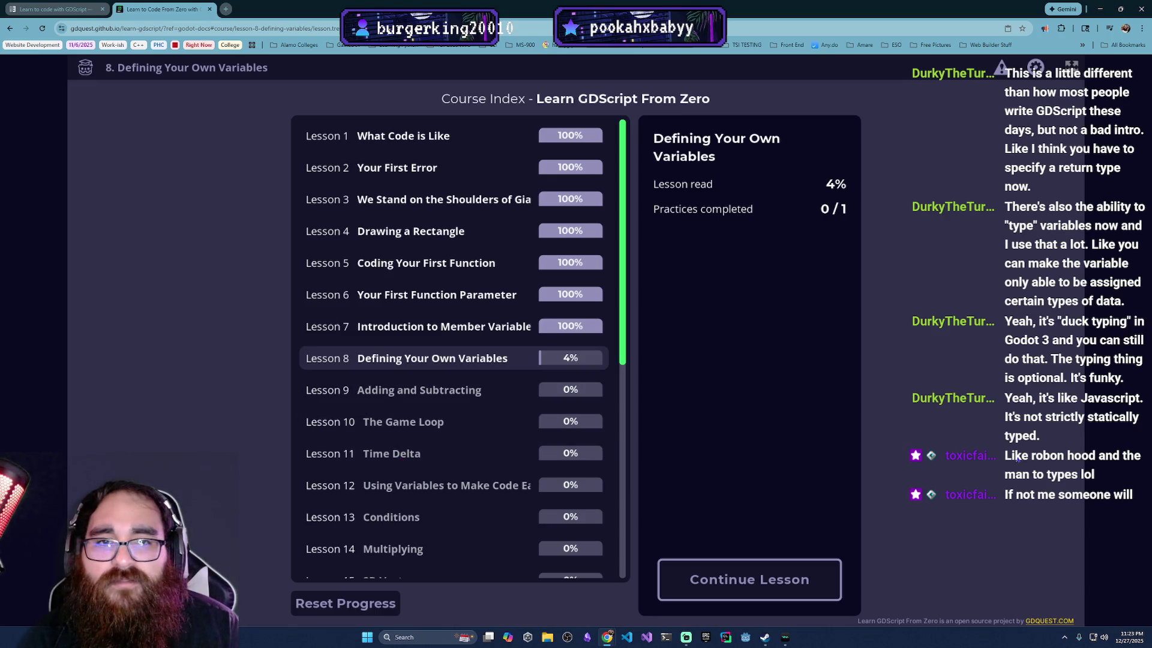
Step: Resume the Defining Your Own Variables lesson, then launch Voicemod from the taskbar
left_click(813, 570)
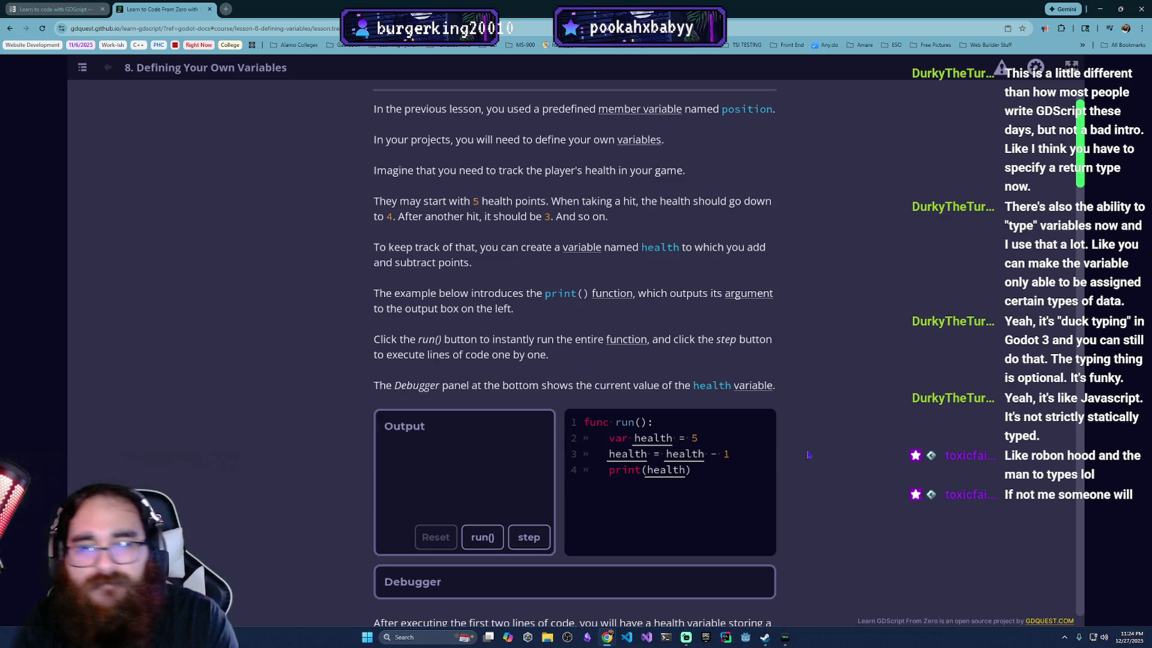
scroll(808, 454, "up", 1)
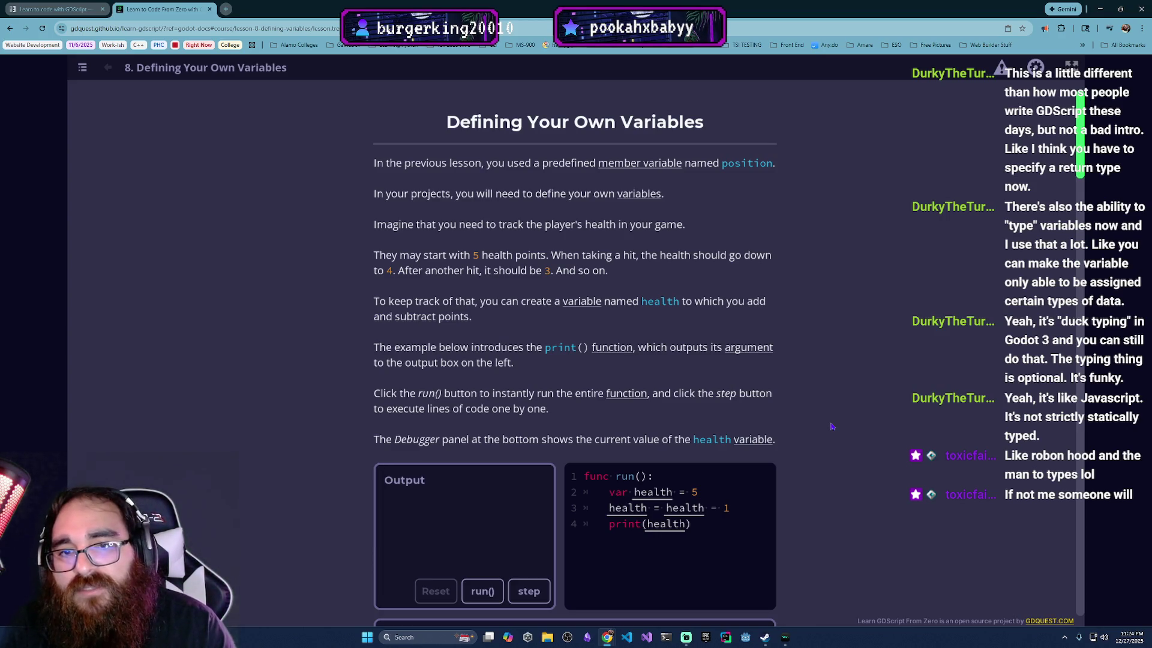
left_click(785, 638)
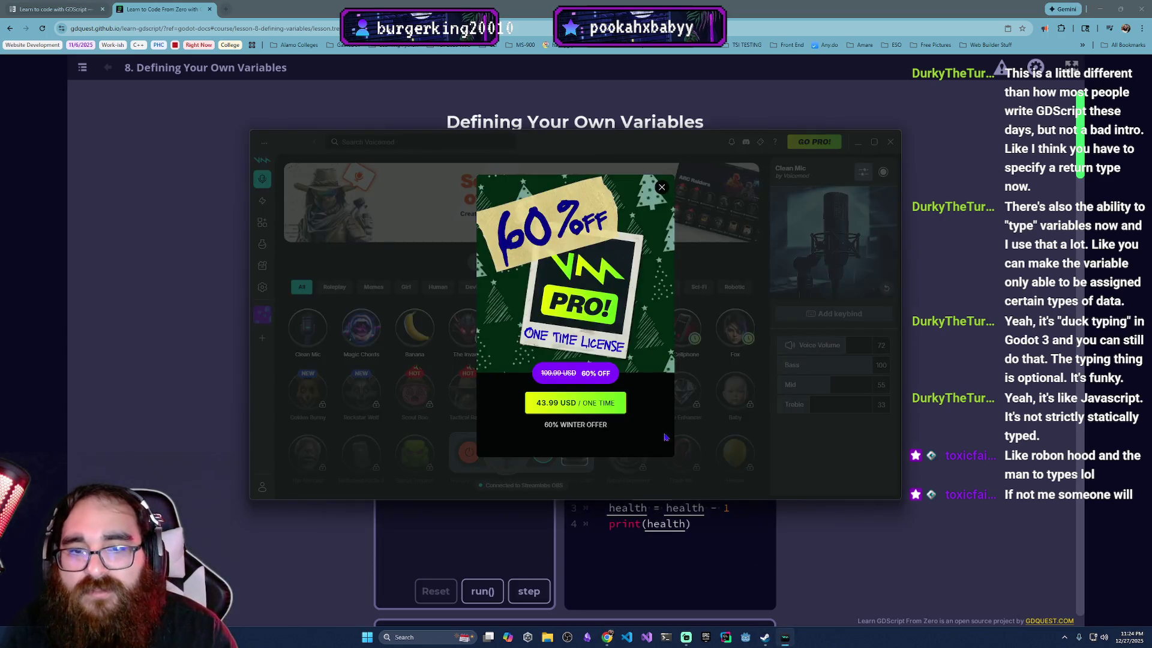
Step: Dismiss the Pro promotion, turn the voice changer on and try the 5G Cellphone voice
left_click(641, 479)
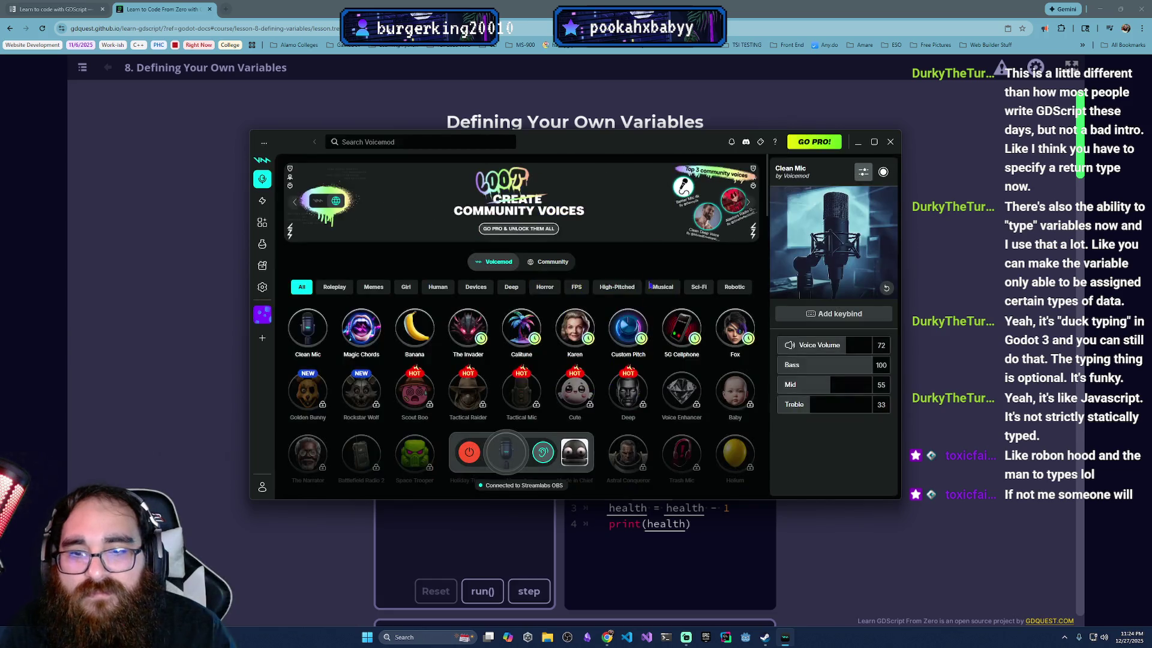
left_click(469, 452)
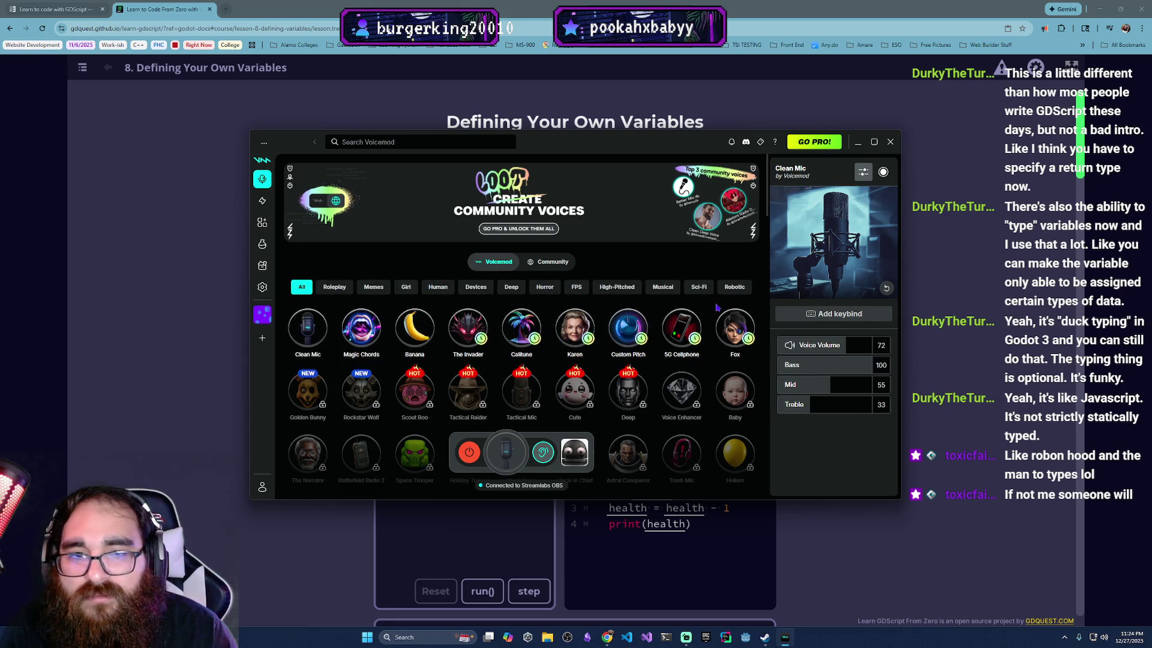
left_click(682, 328)
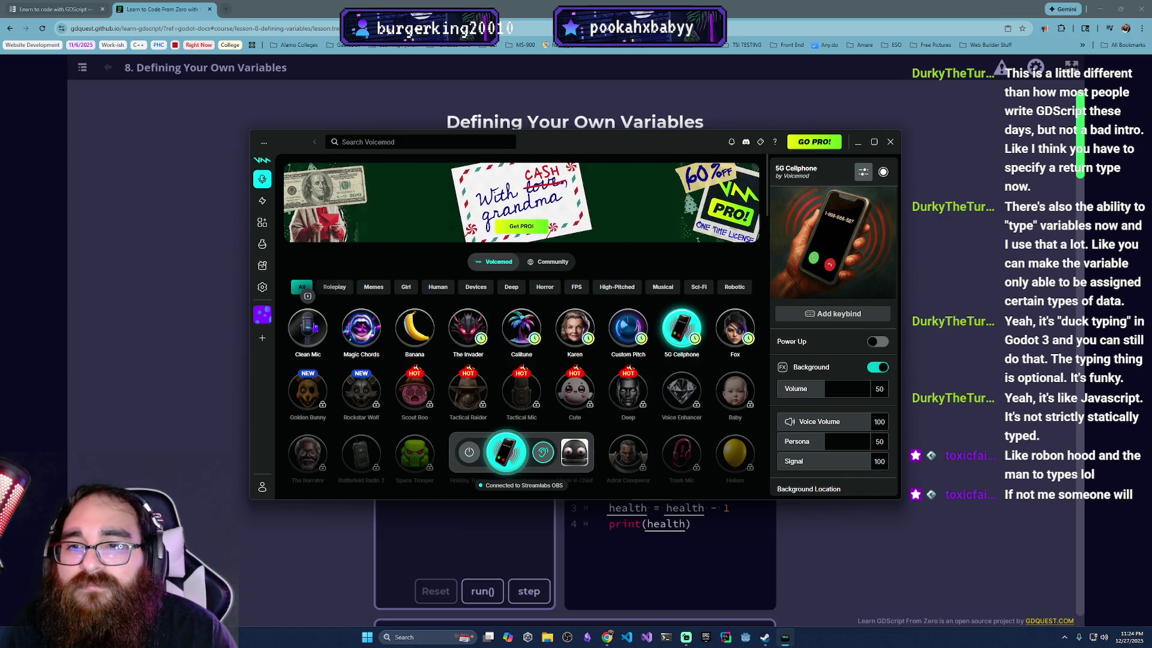
Step: Switch to Clean Mic then Magic Chords, turn the voice changer off, and show the Soundboard
left_click(307, 327)
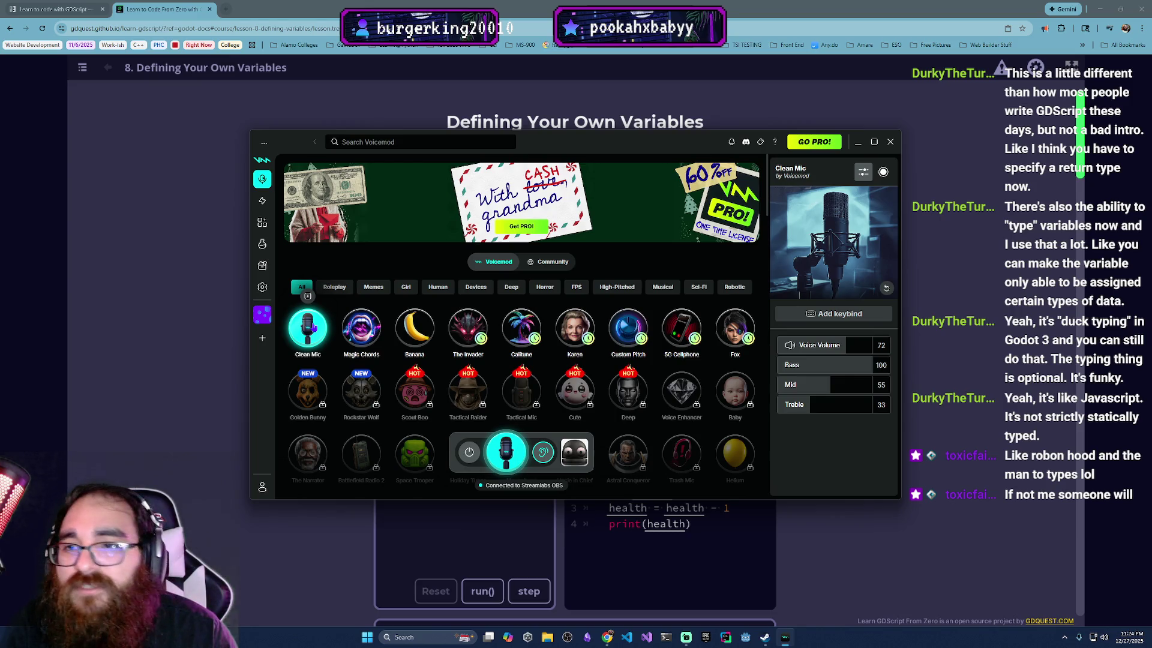
left_click(361, 326)
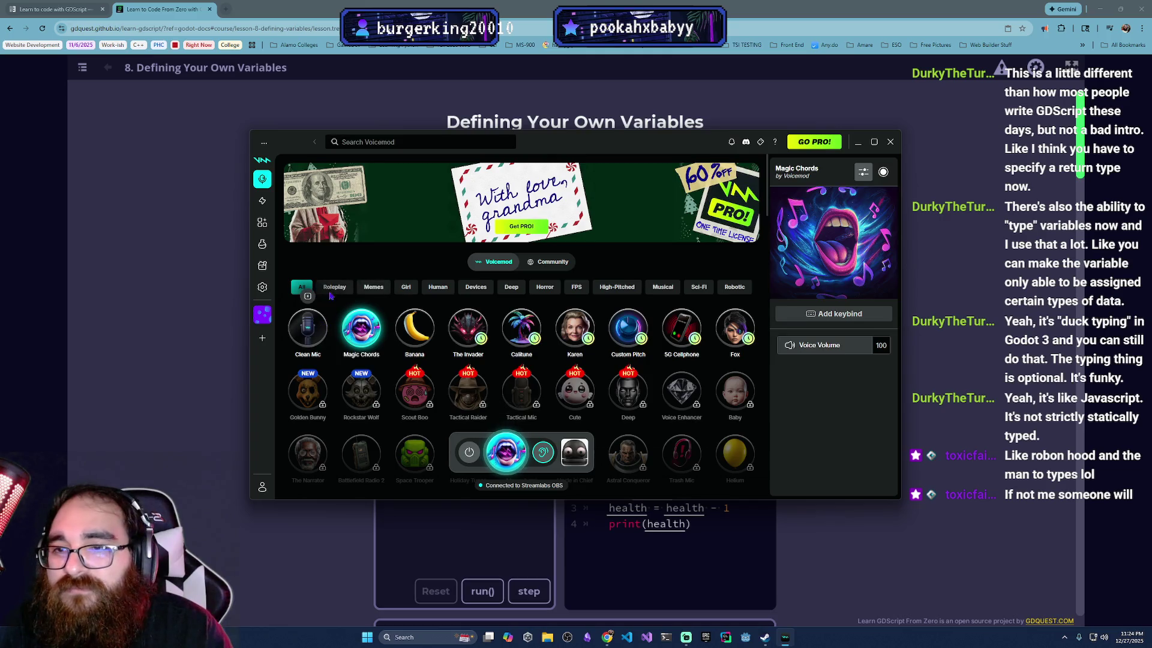
left_click(361, 326)
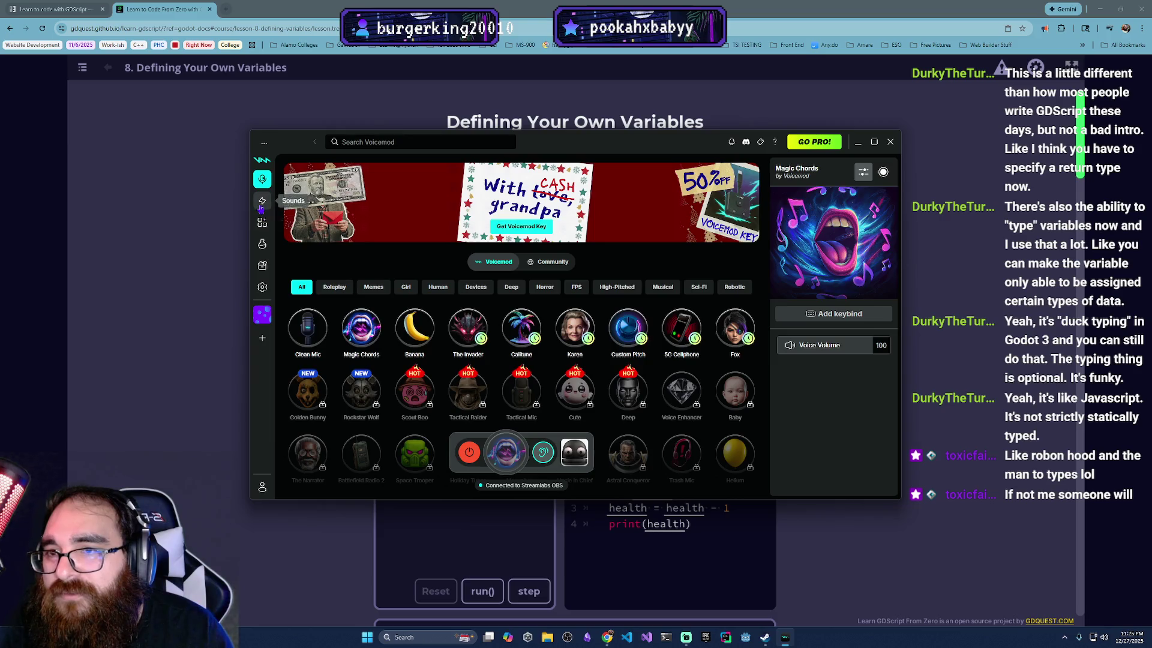
left_click(263, 200)
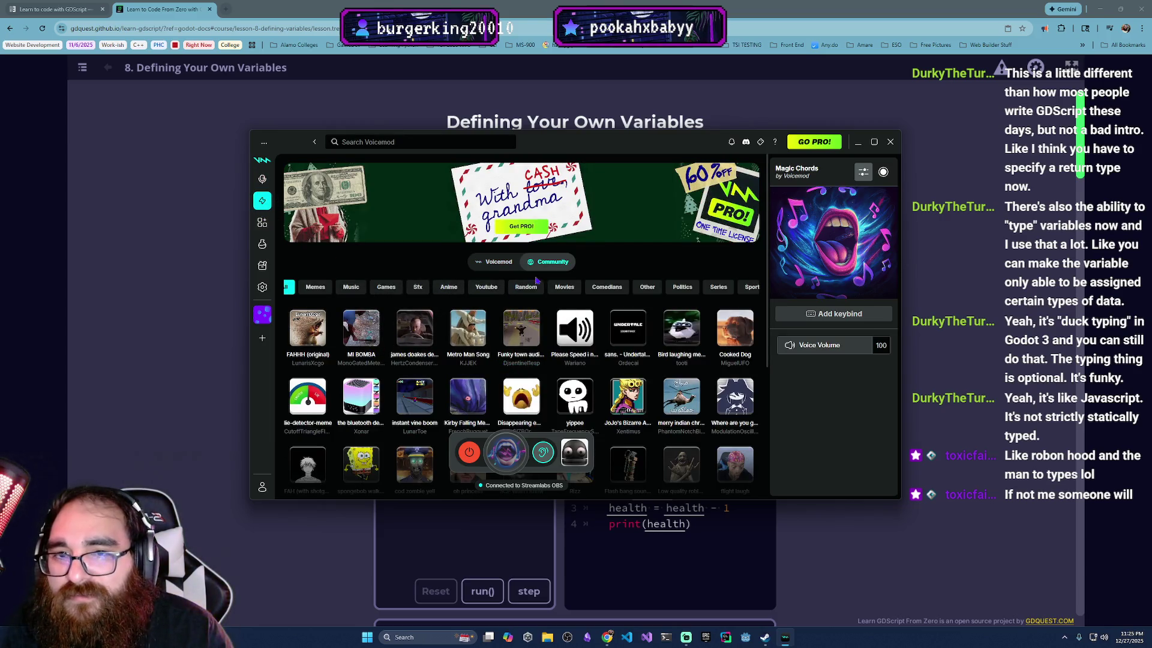
Step: Search 'appl', play the SadKid sound from the results and stop it
left_click(412, 142)
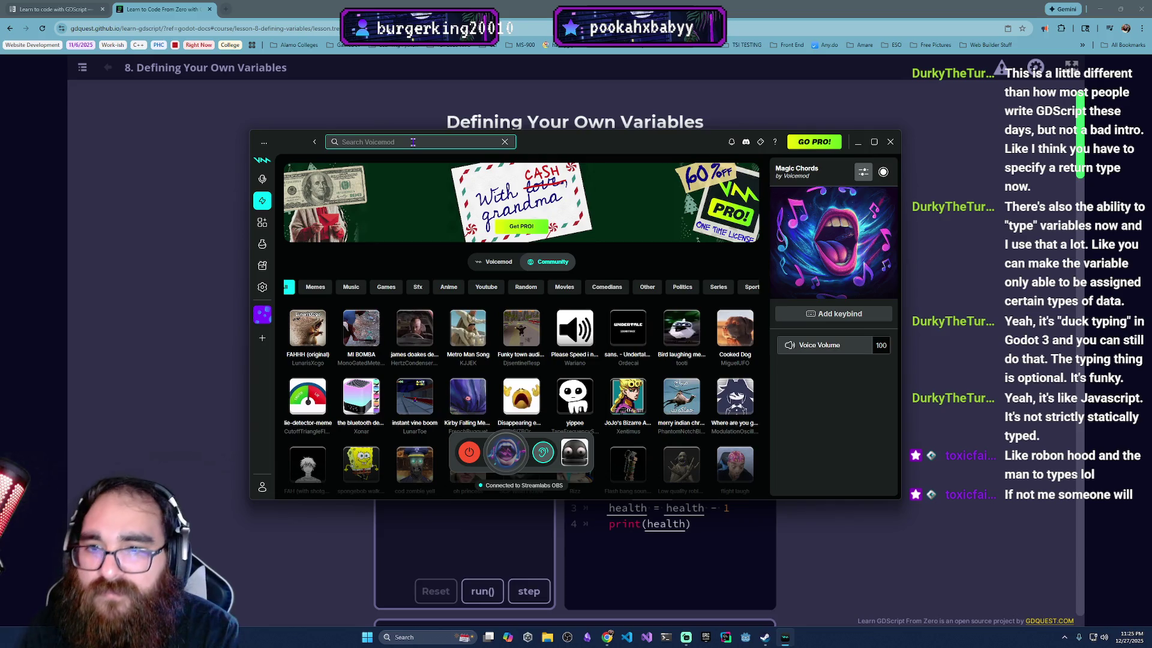
type("e")
key("BackSpace")
type("appl")
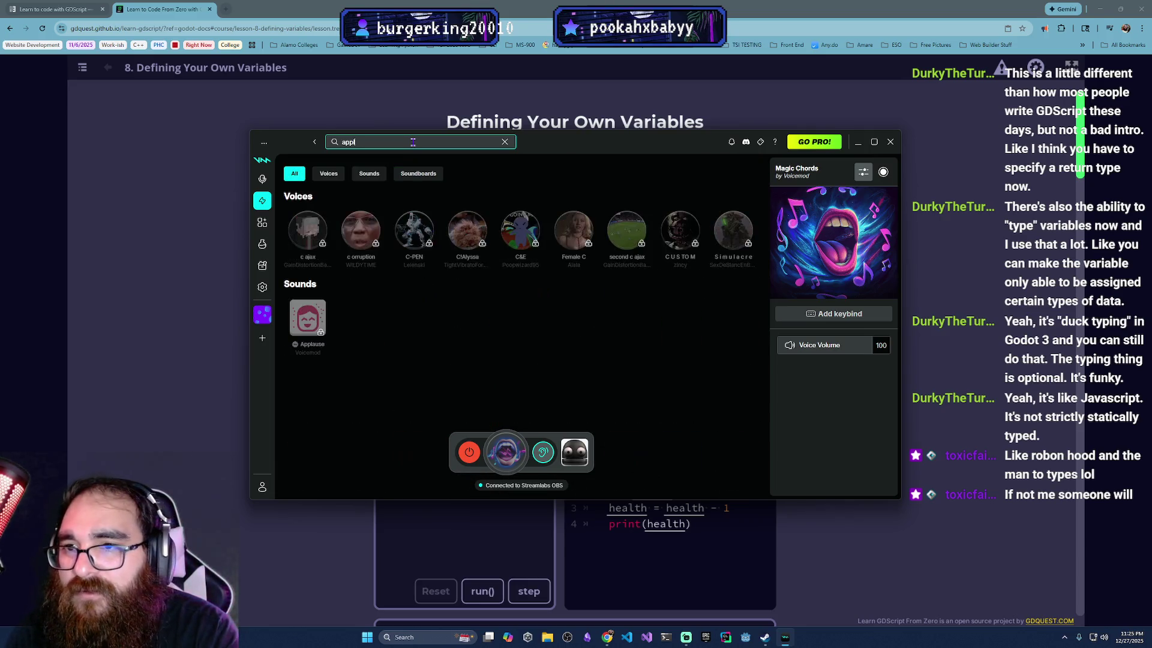
mouse_move(361, 231)
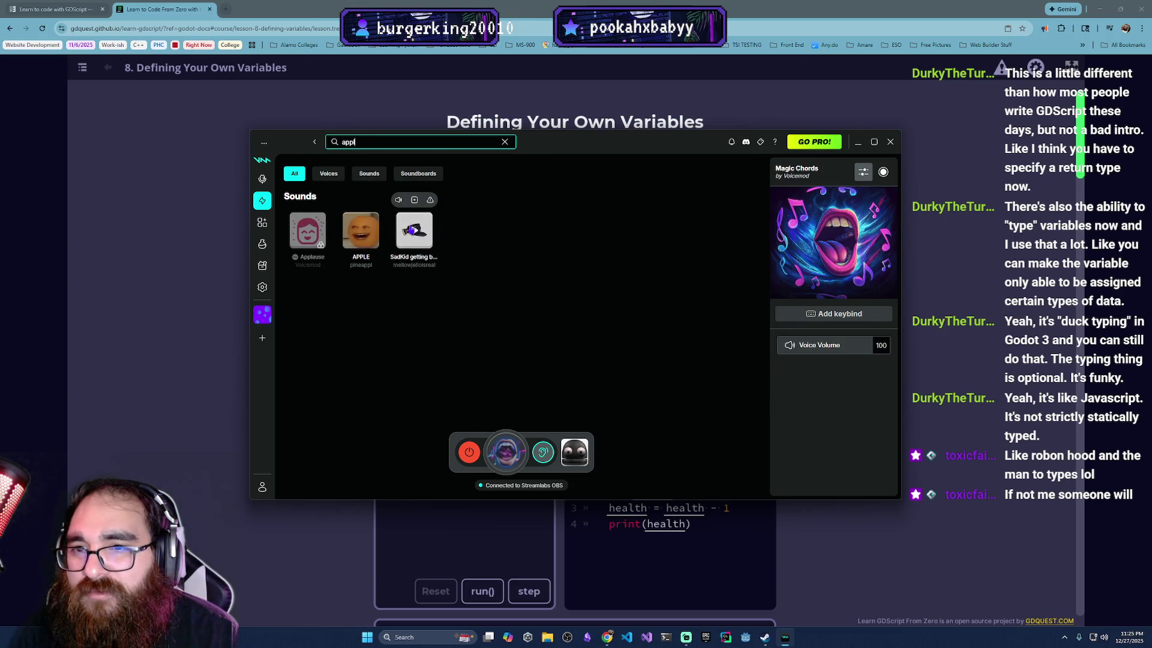
left_click(410, 232)
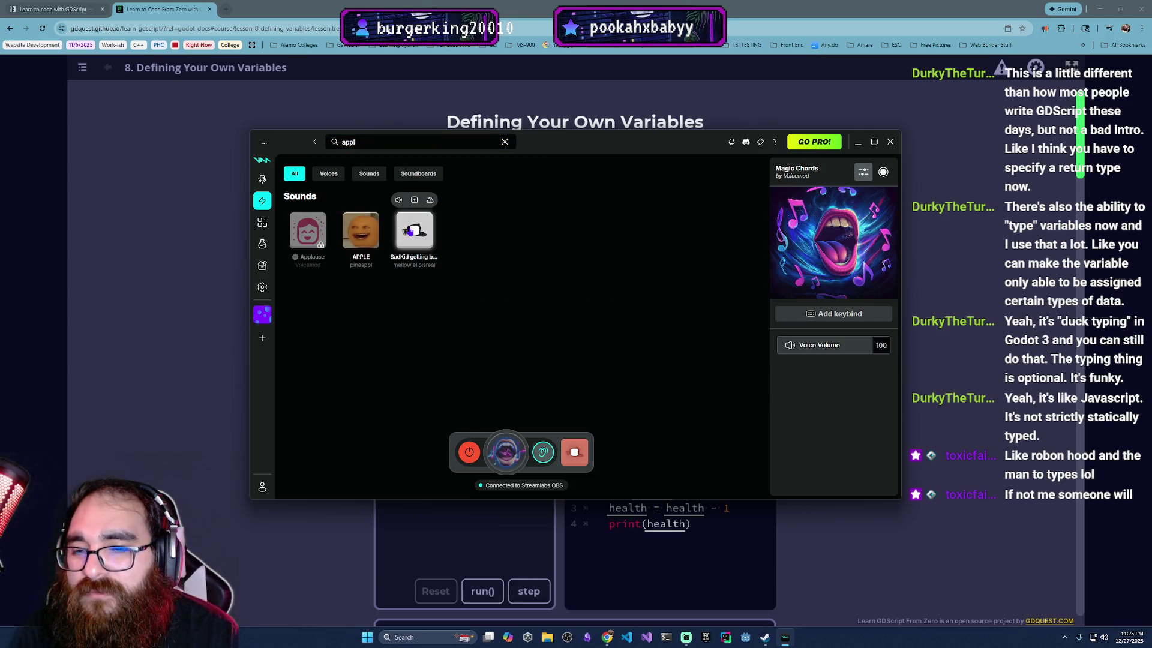
left_click(577, 455)
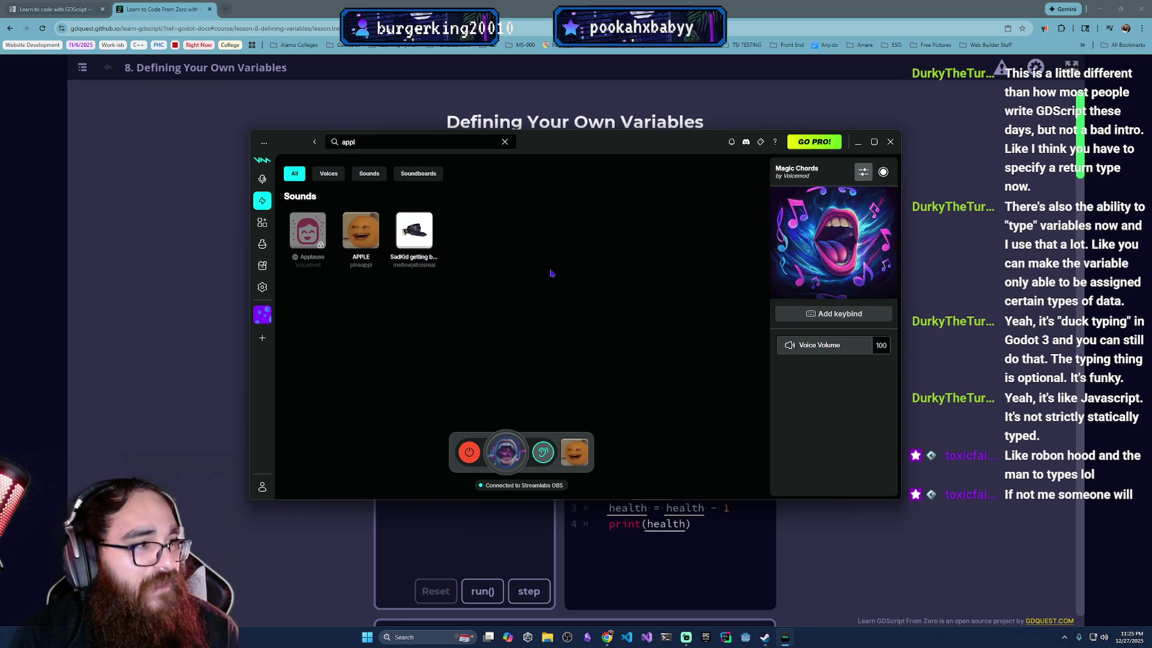
Step: Clear the search, play and stop the clap clap clap sound, then close Voicemod
left_click(504, 142)
type("clap")
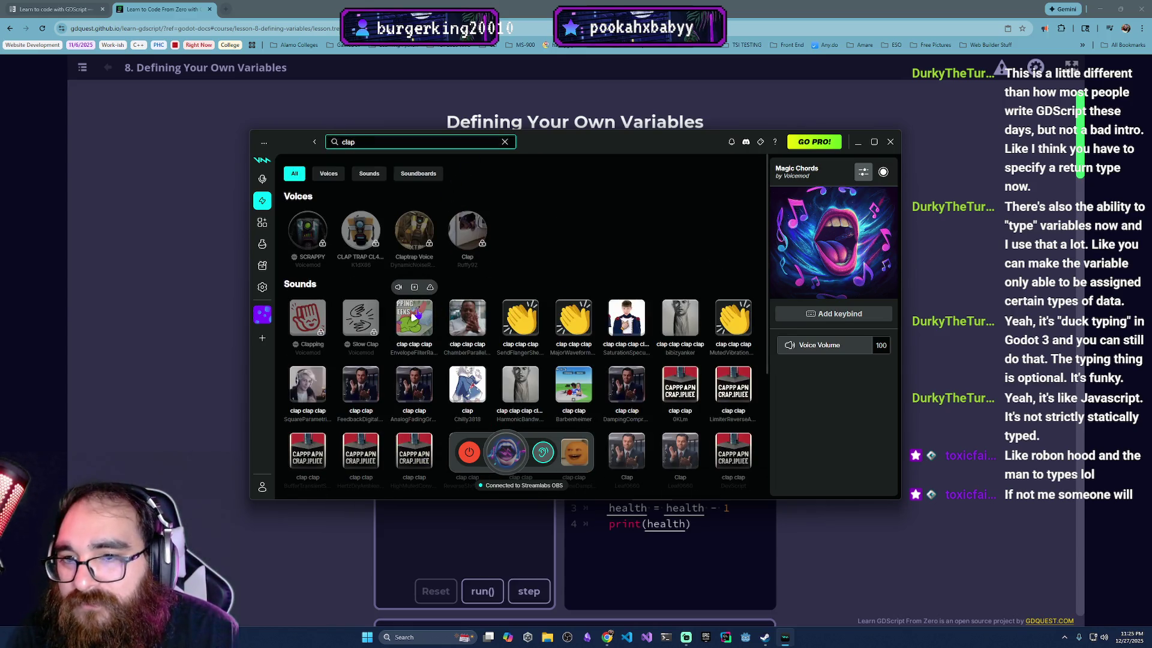
left_click(413, 317)
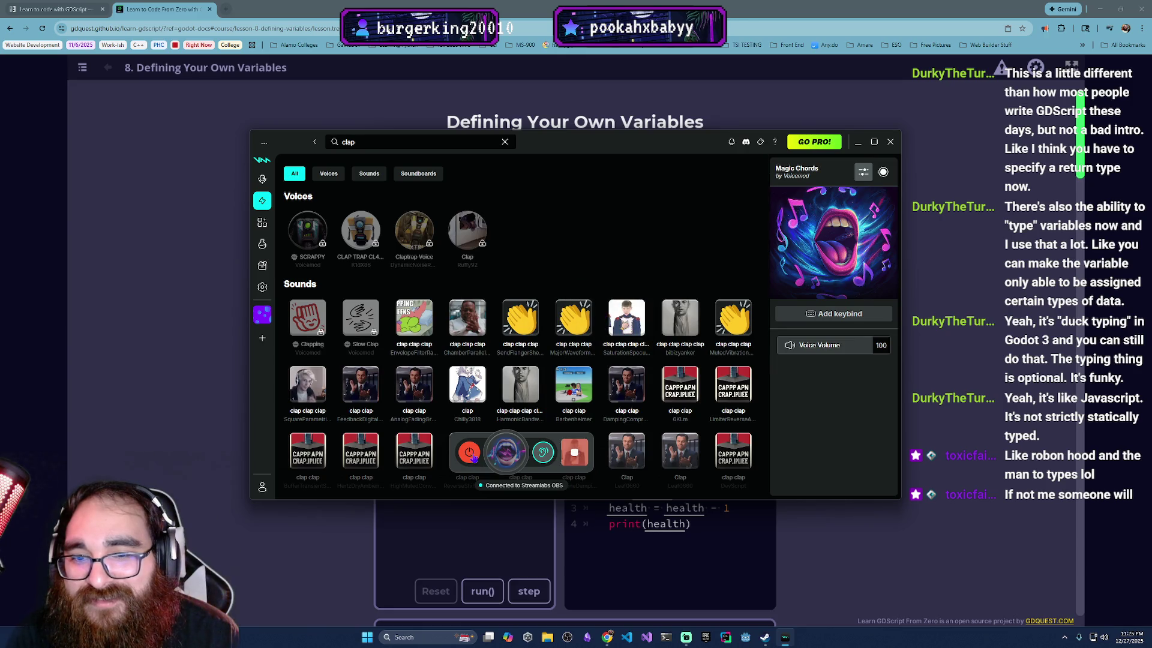
left_click(626, 318)
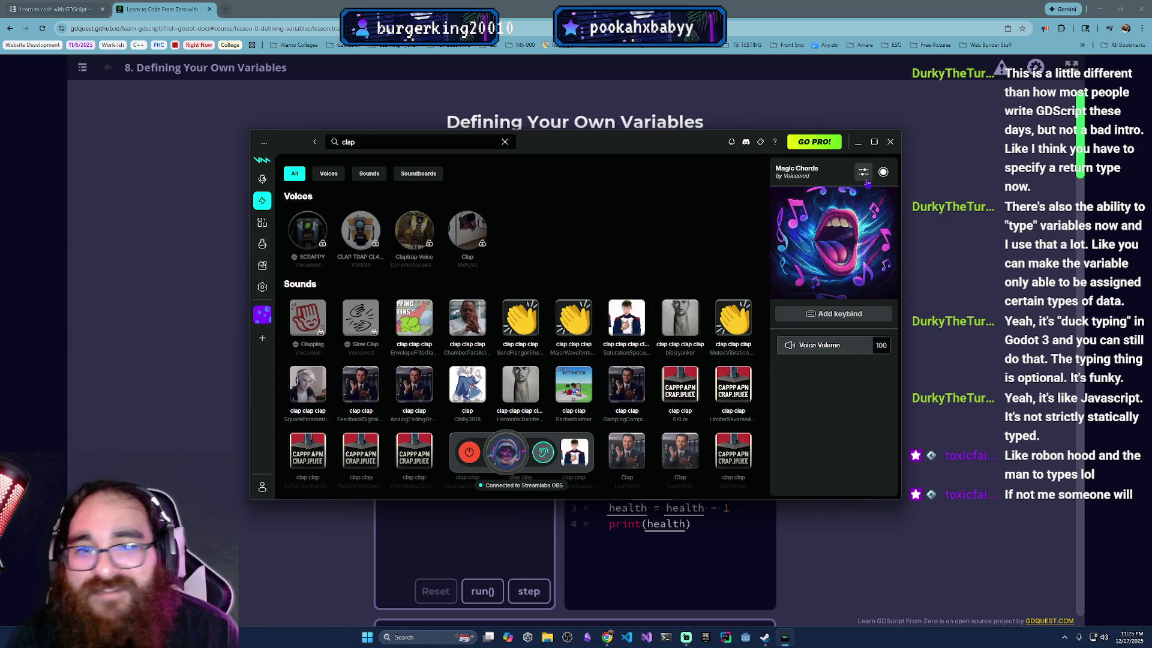
left_click(892, 141)
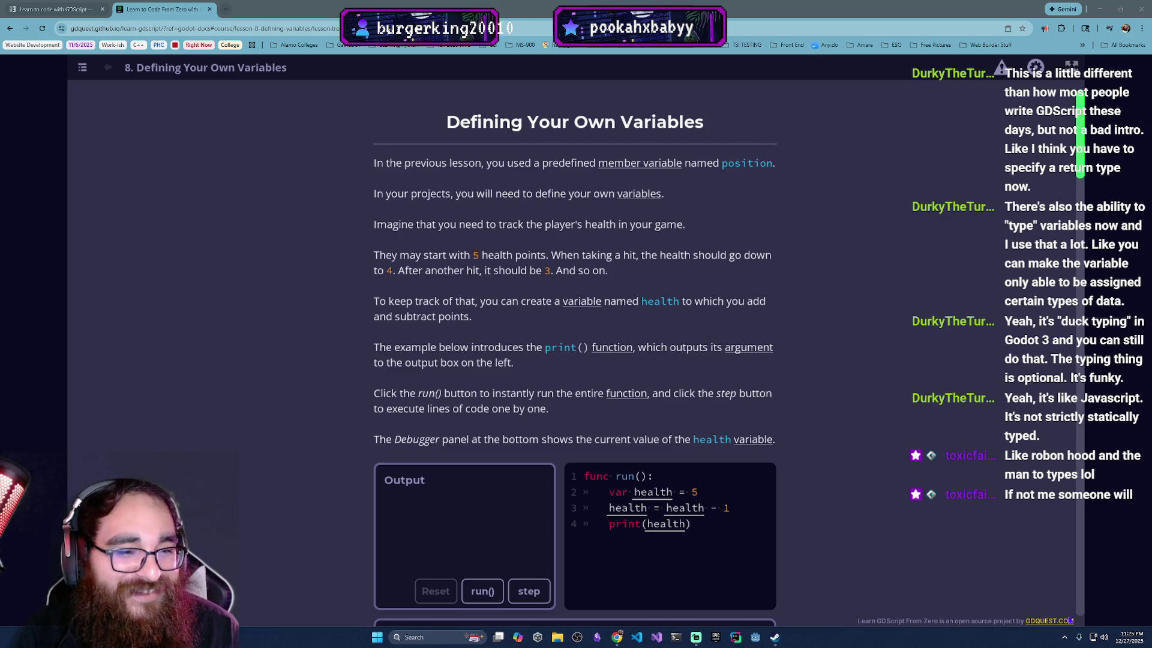
left_click(1065, 638)
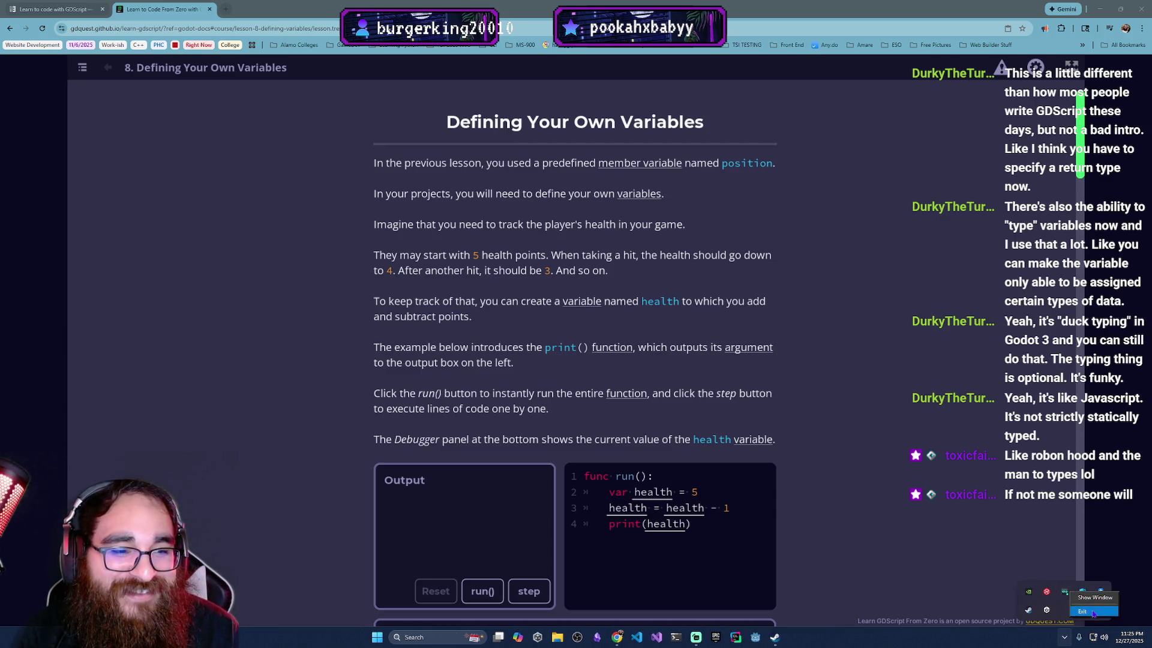
left_click(978, 436)
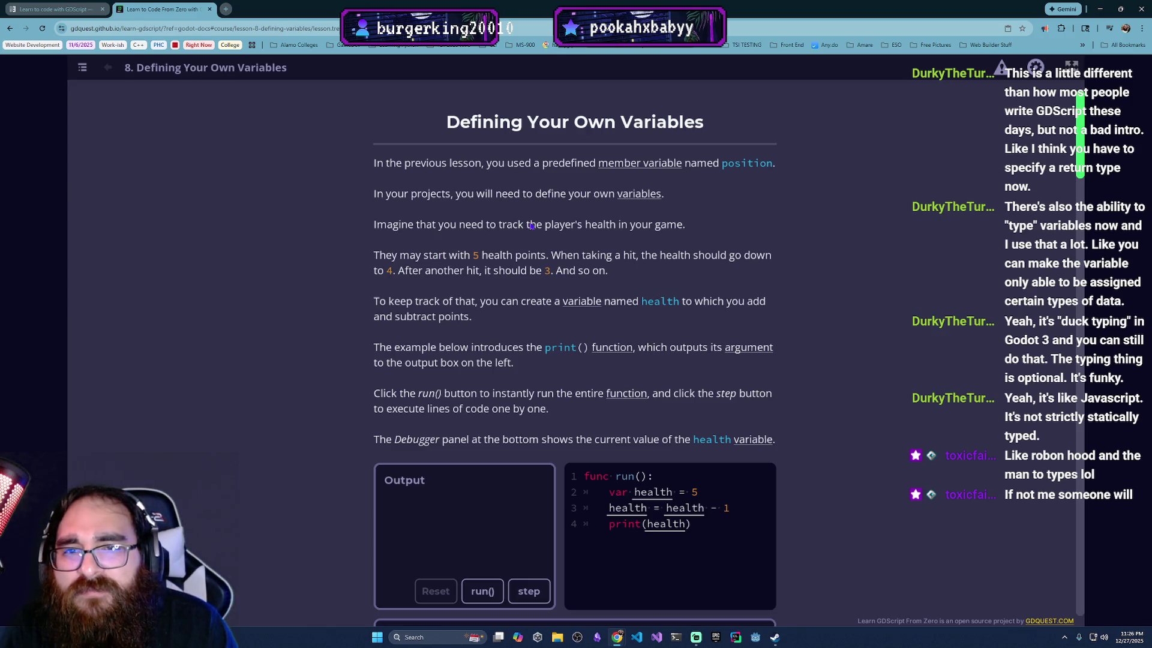
scroll(480, 237, "down", 2)
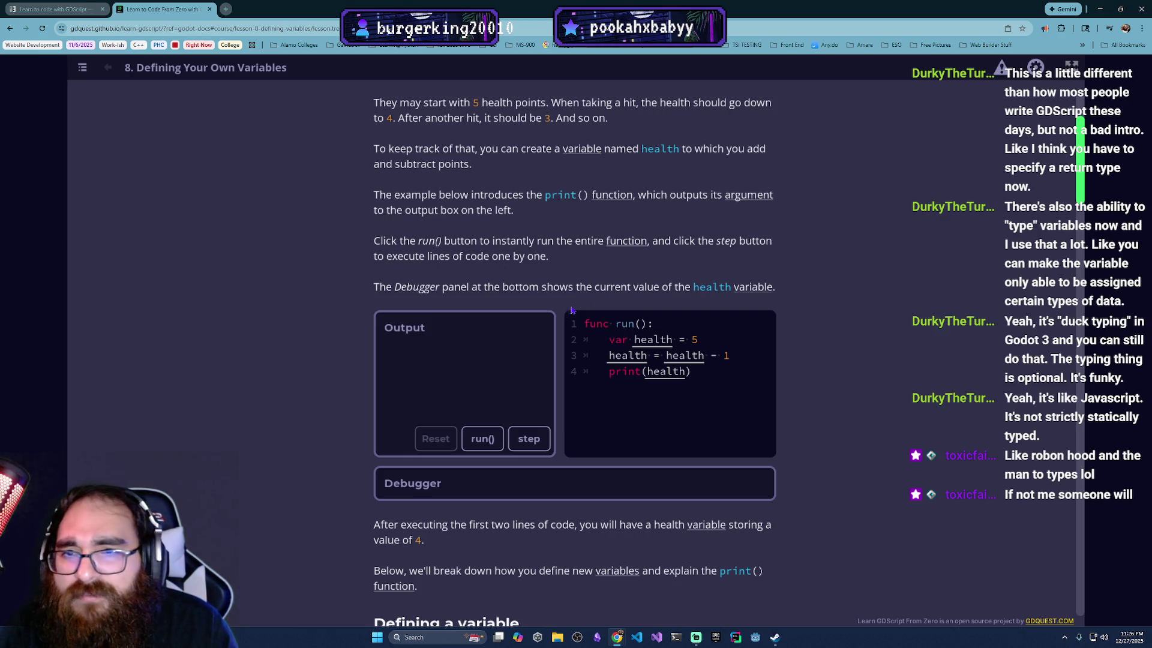
Step: Run the health example, then step through its lines until it prints 4 with health at 4
left_click(482, 442)
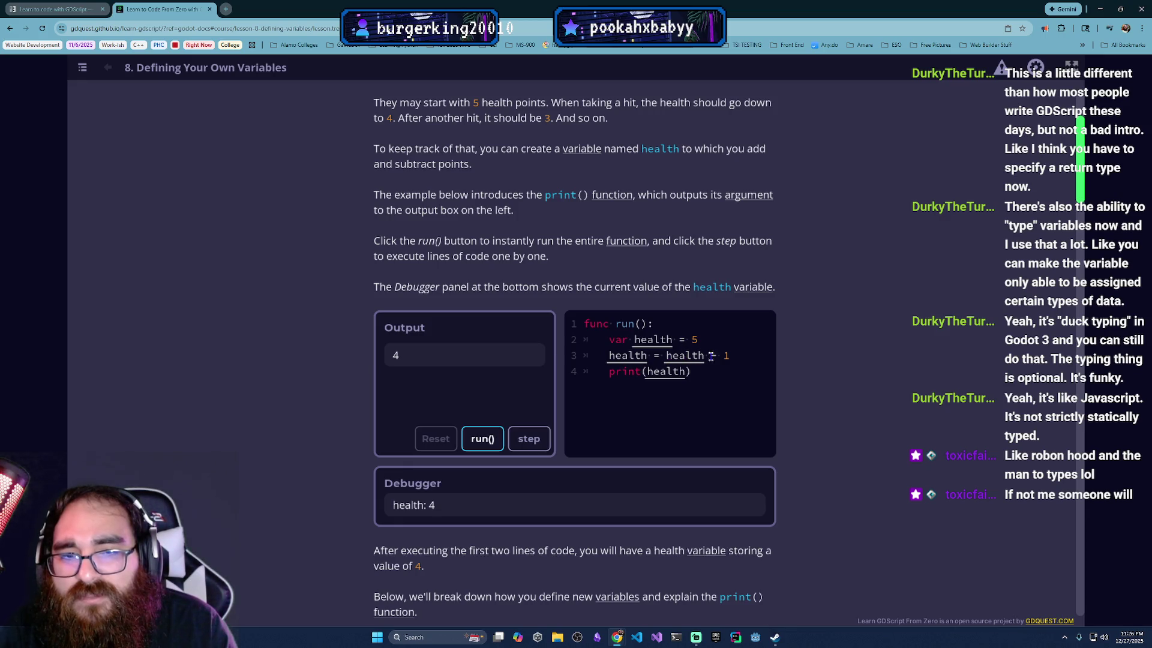
left_click(537, 441)
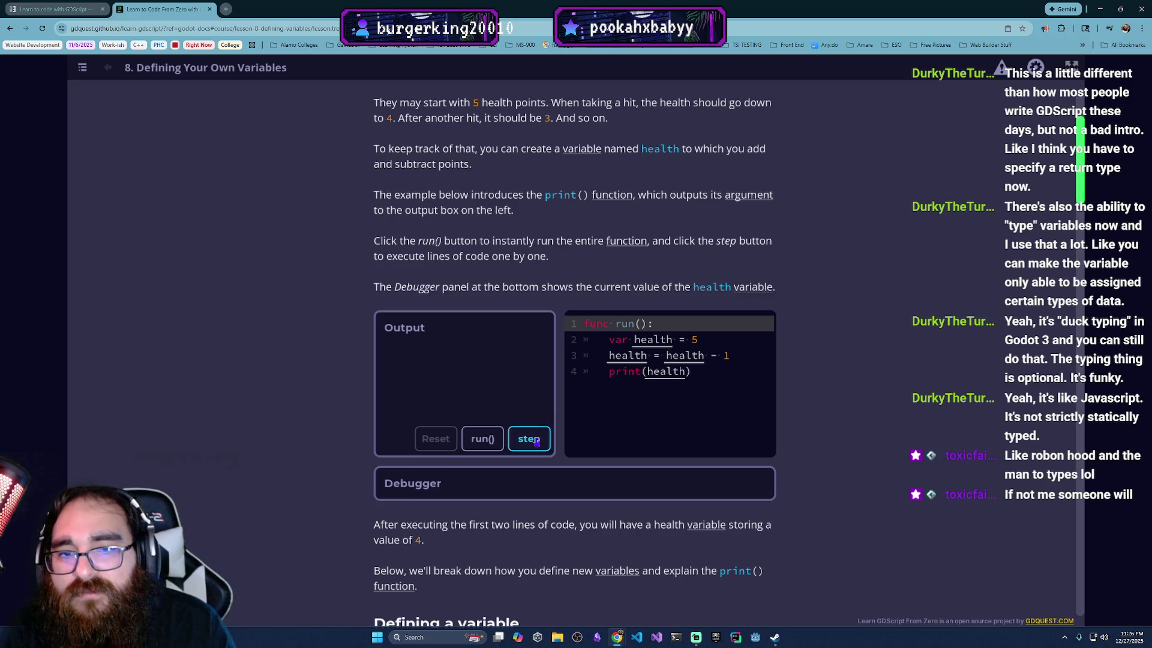
left_click(537, 442)
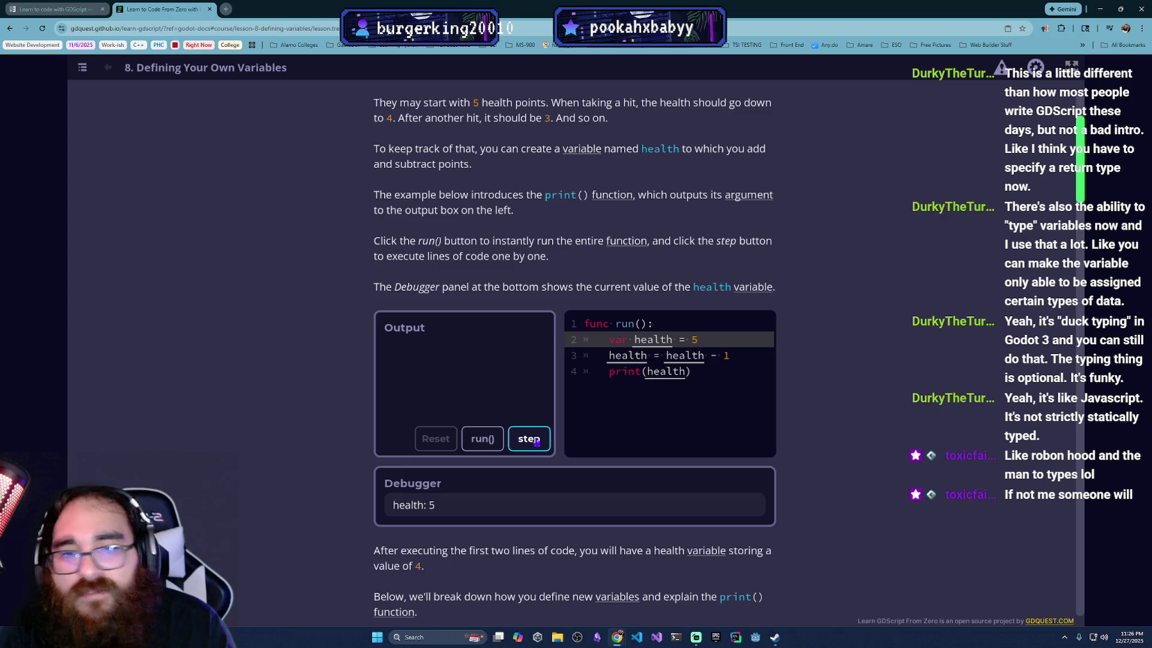
left_click(537, 441)
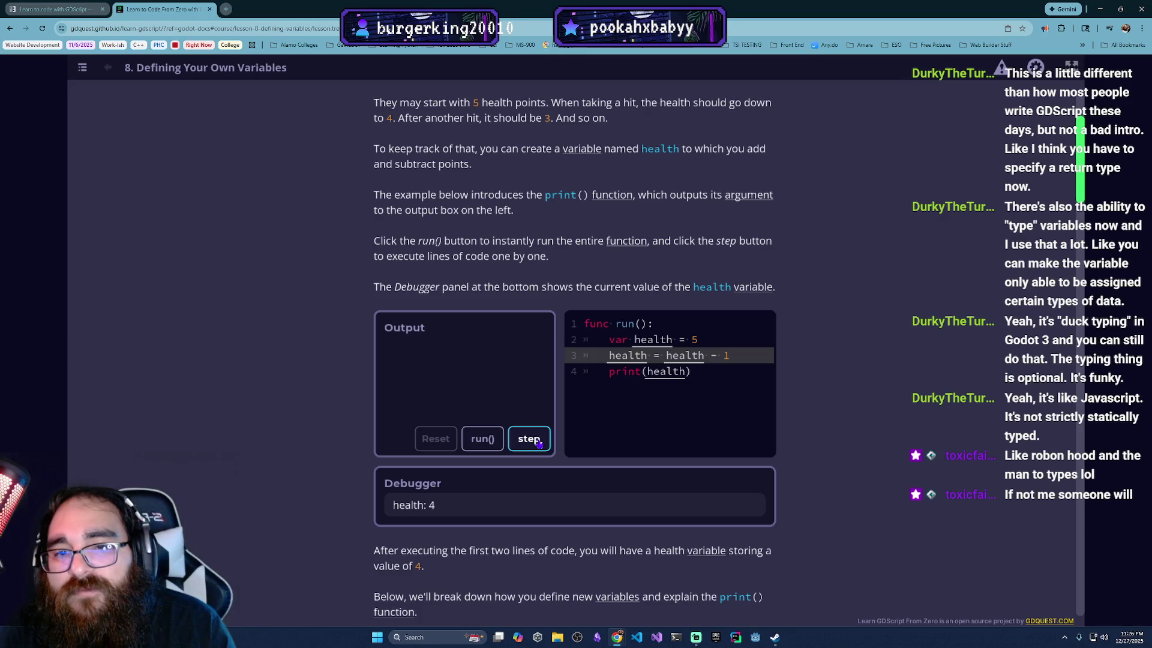
left_click(543, 441)
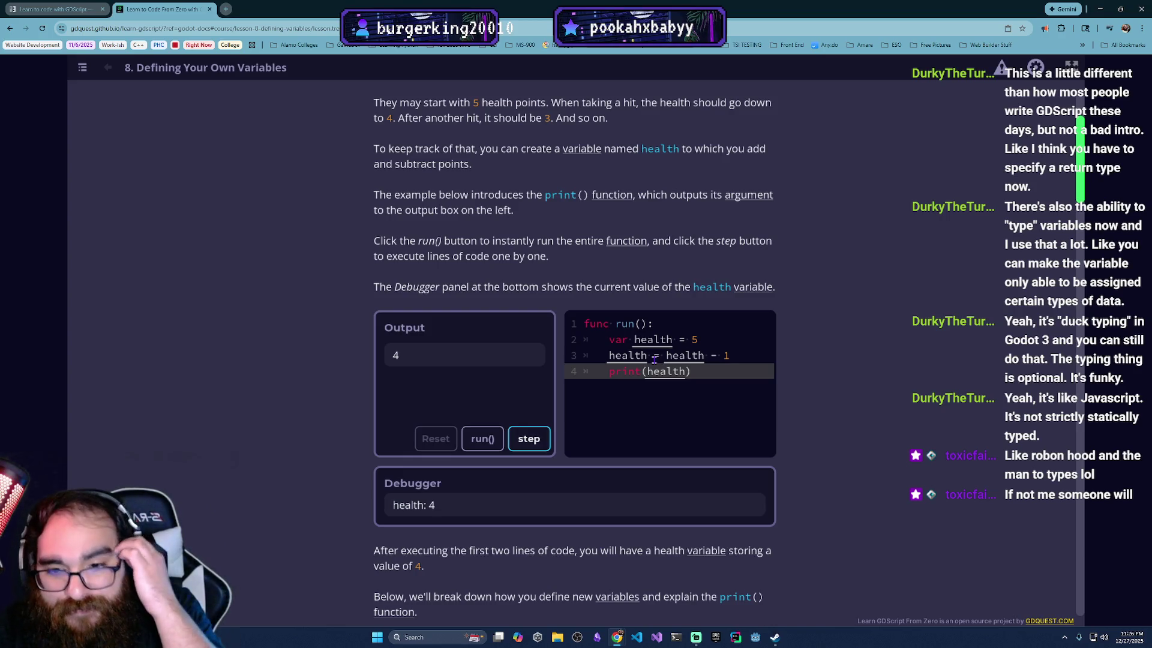
scroll(655, 358, "down", 3)
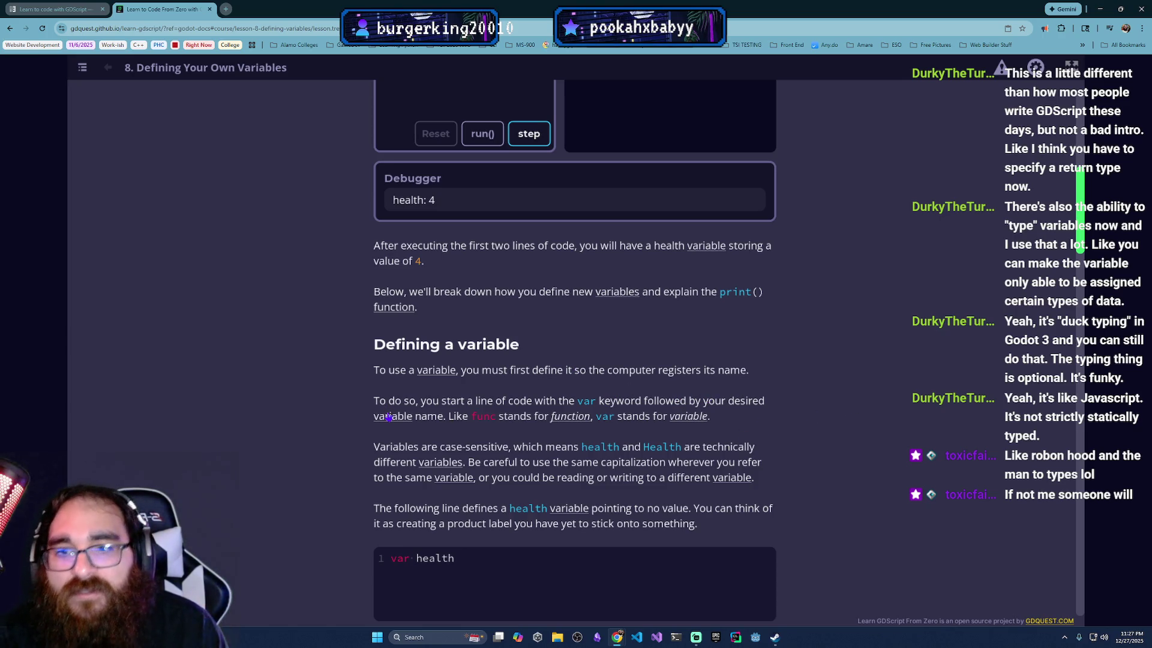
scroll(677, 453, "down", 1)
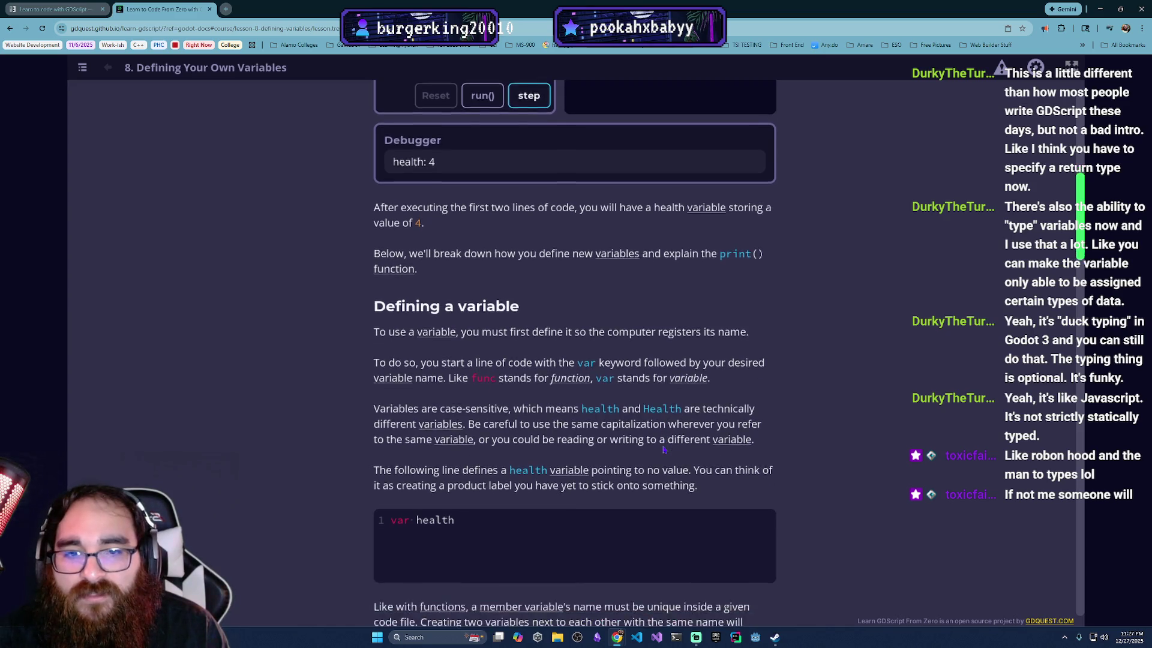
scroll(570, 447, "up", 2)
scroll(684, 315, "down", 2)
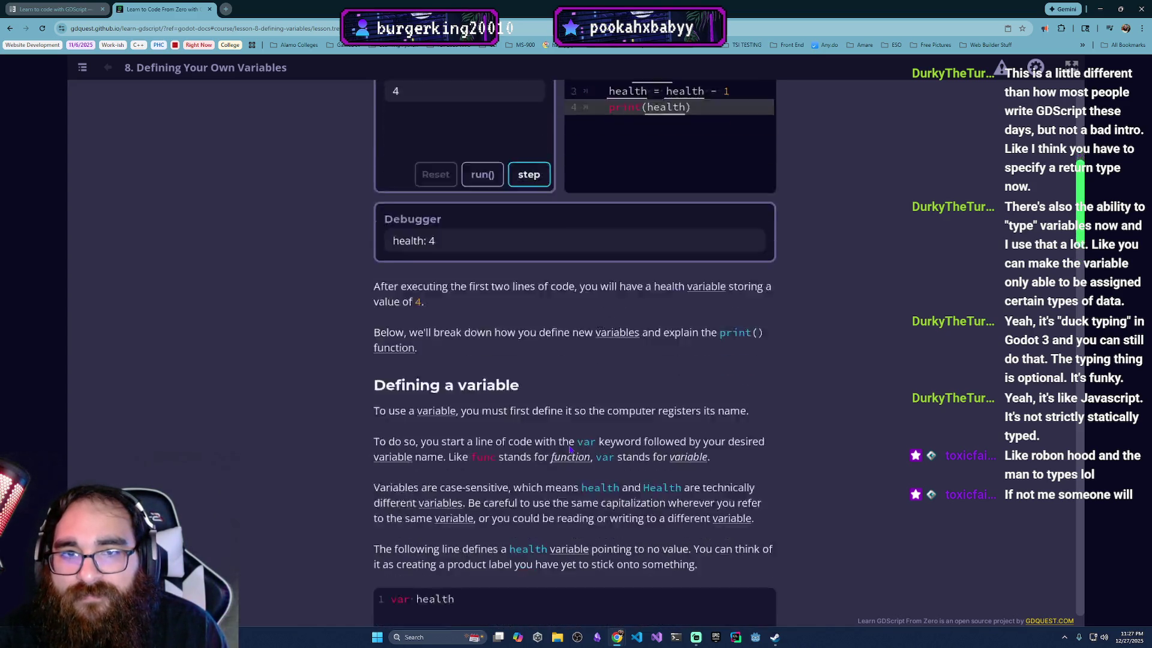
scroll(795, 191, "up", 2)
scroll(794, 191, "up", 1)
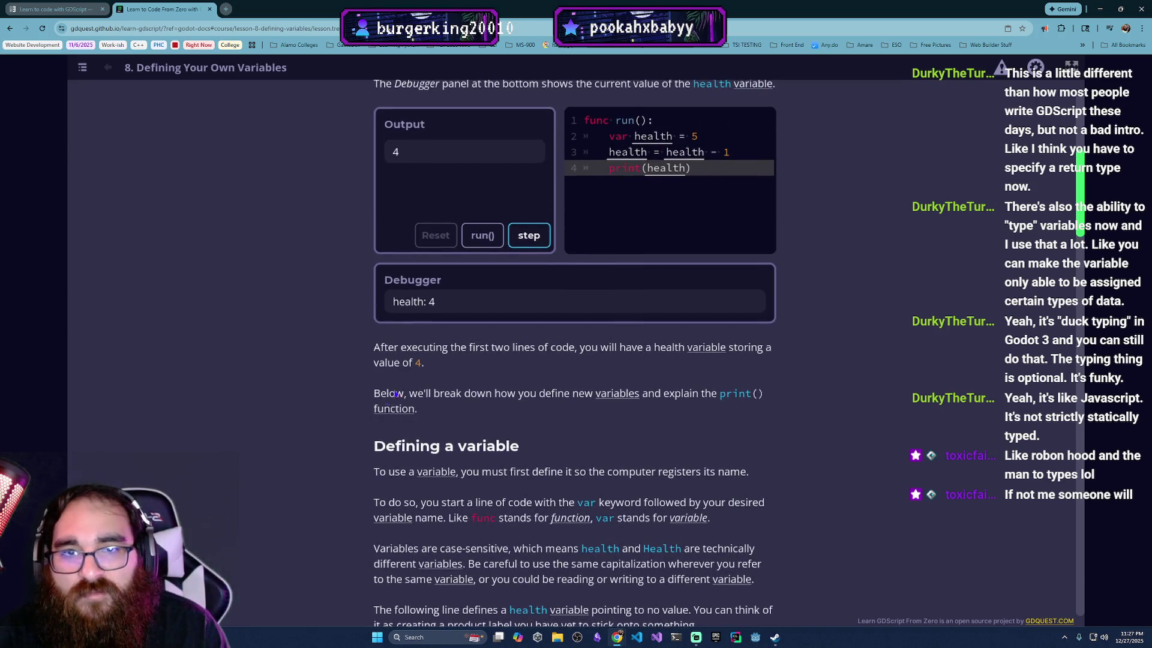
scroll(420, 458, "down", 1)
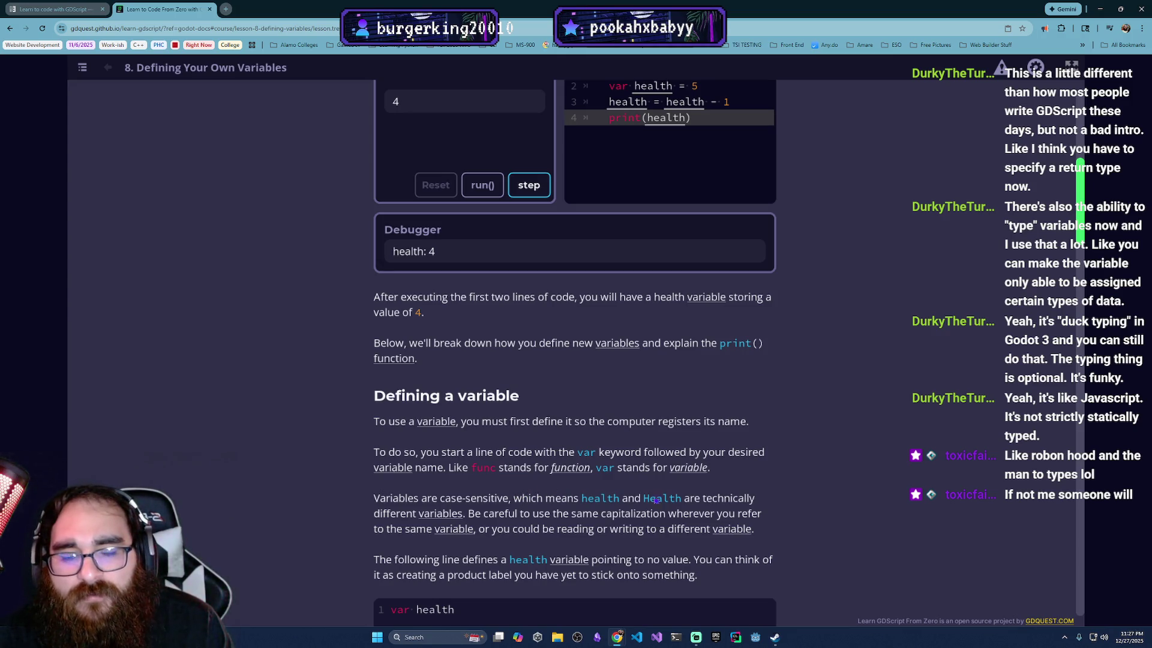
scroll(508, 508, "down", 1)
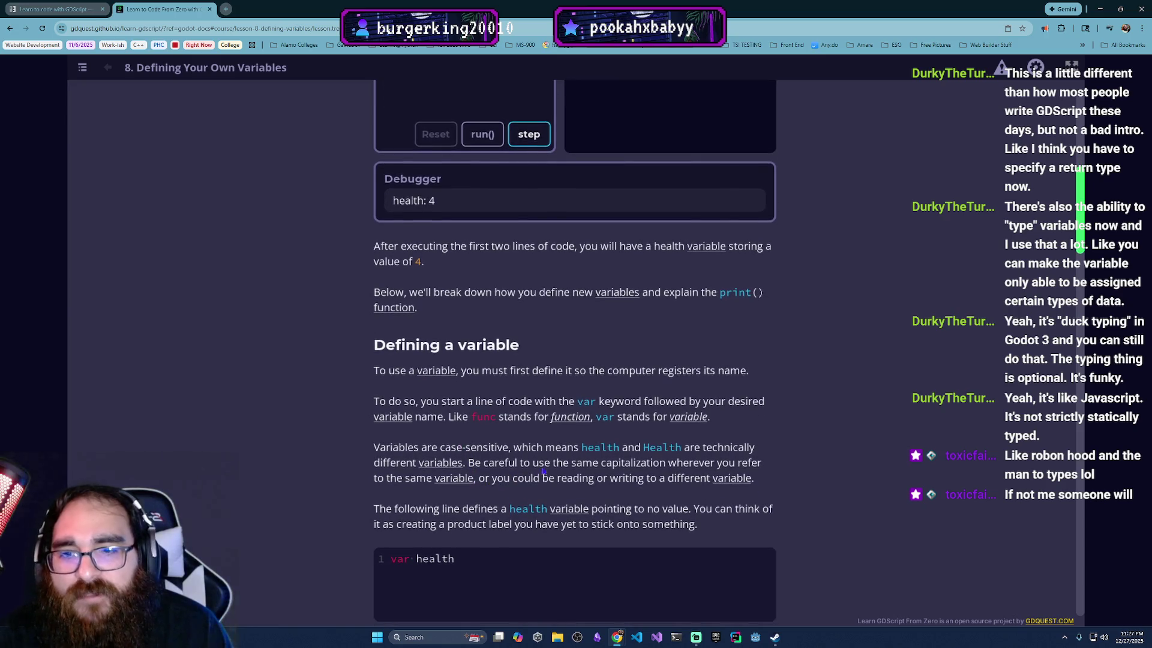
scroll(626, 483, "down", 2)
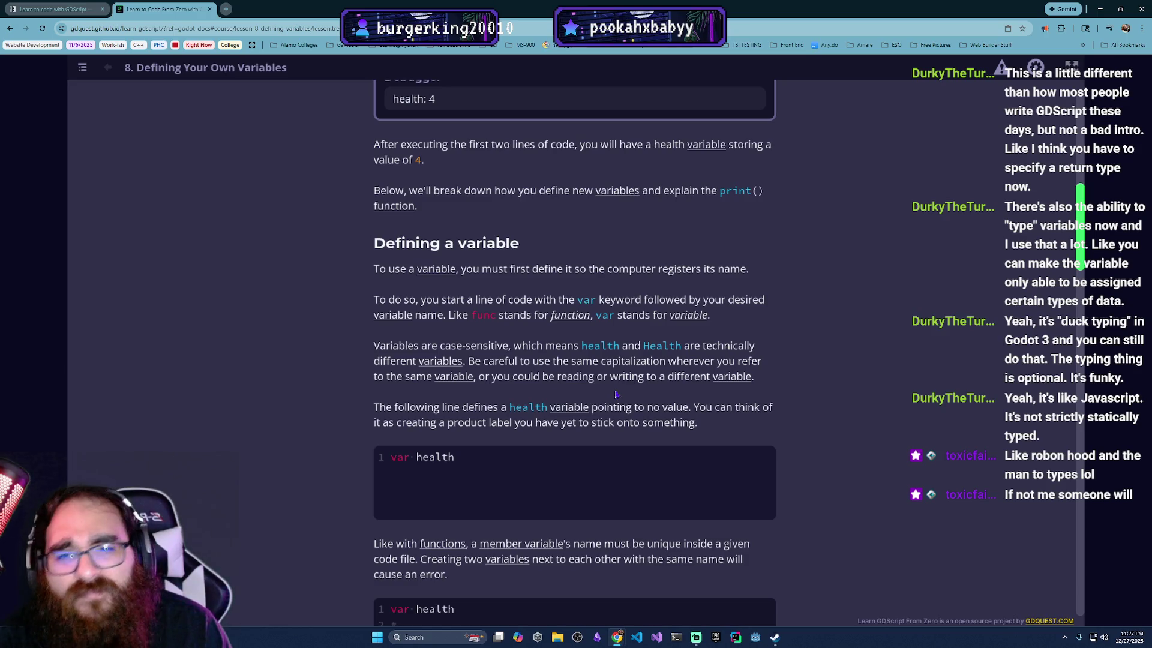
scroll(625, 391, "down", 2)
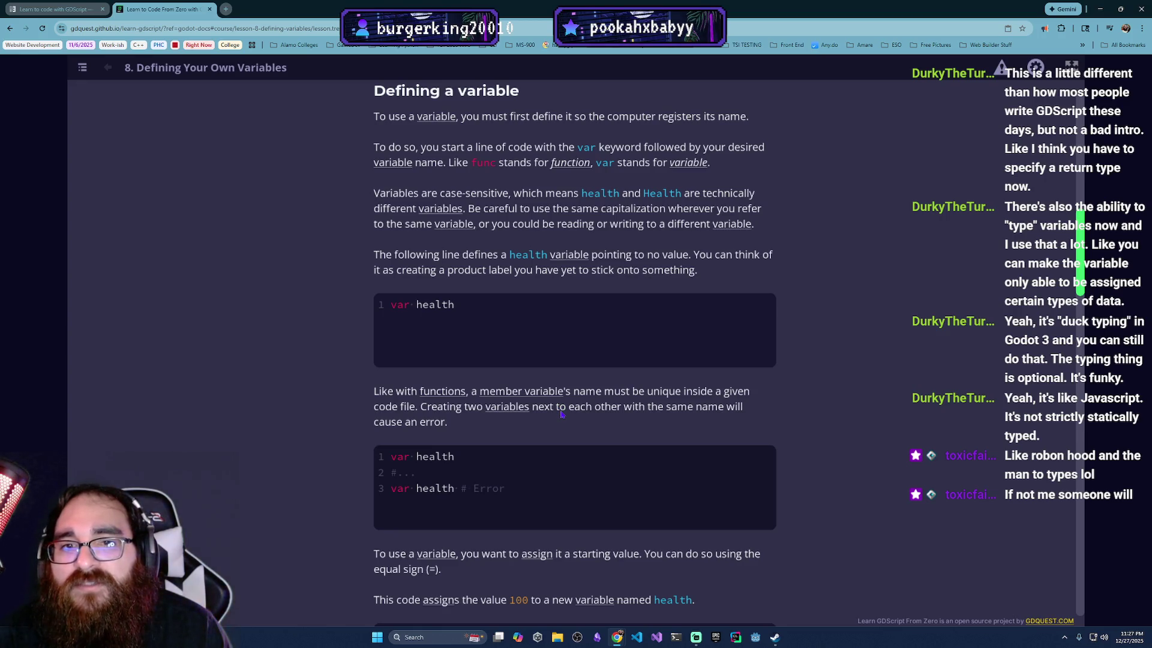
scroll(556, 411, "down", 1)
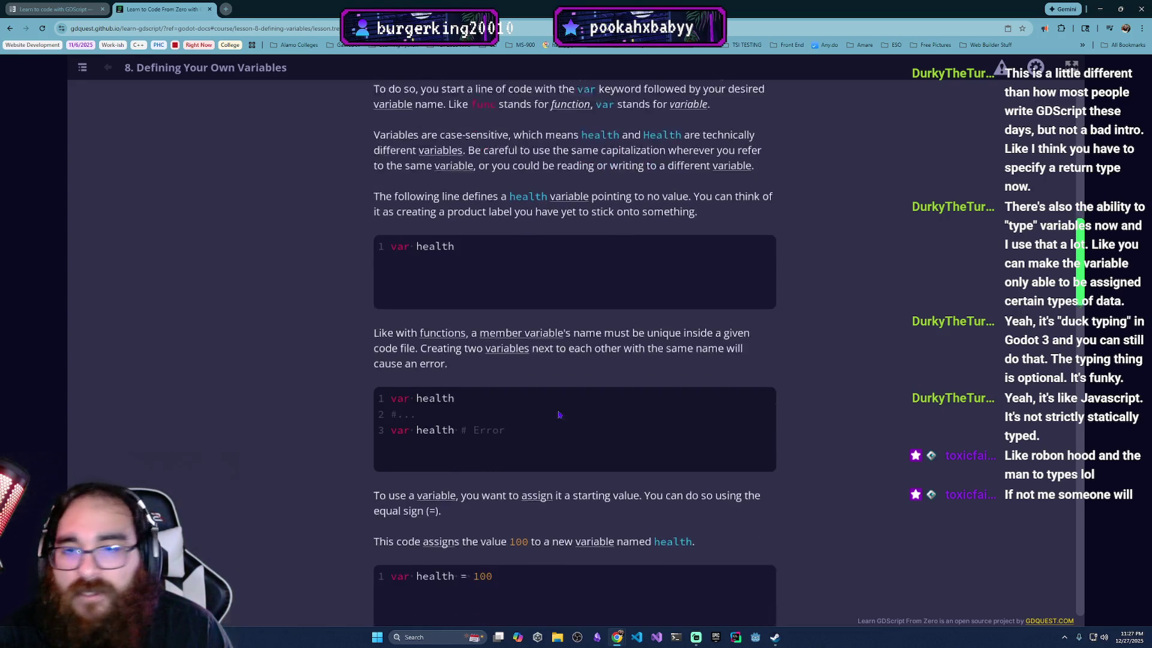
scroll(362, 372, "down", 1)
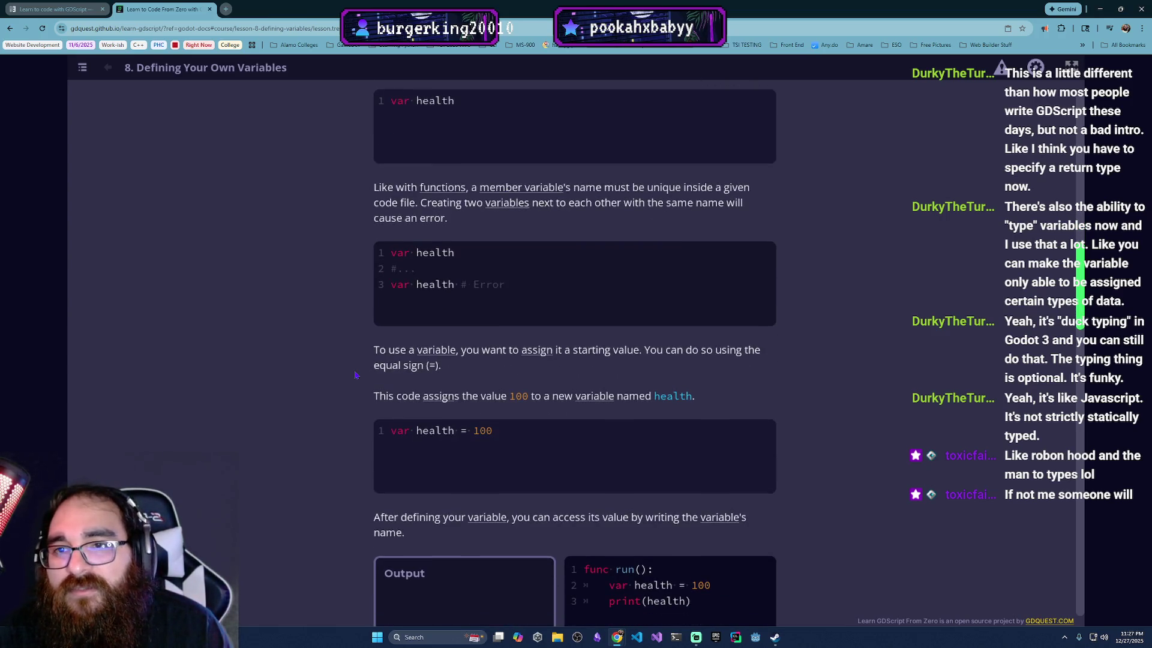
scroll(362, 373, "up", 2)
scroll(384, 489, "up", 2)
scroll(384, 489, "up", 2)
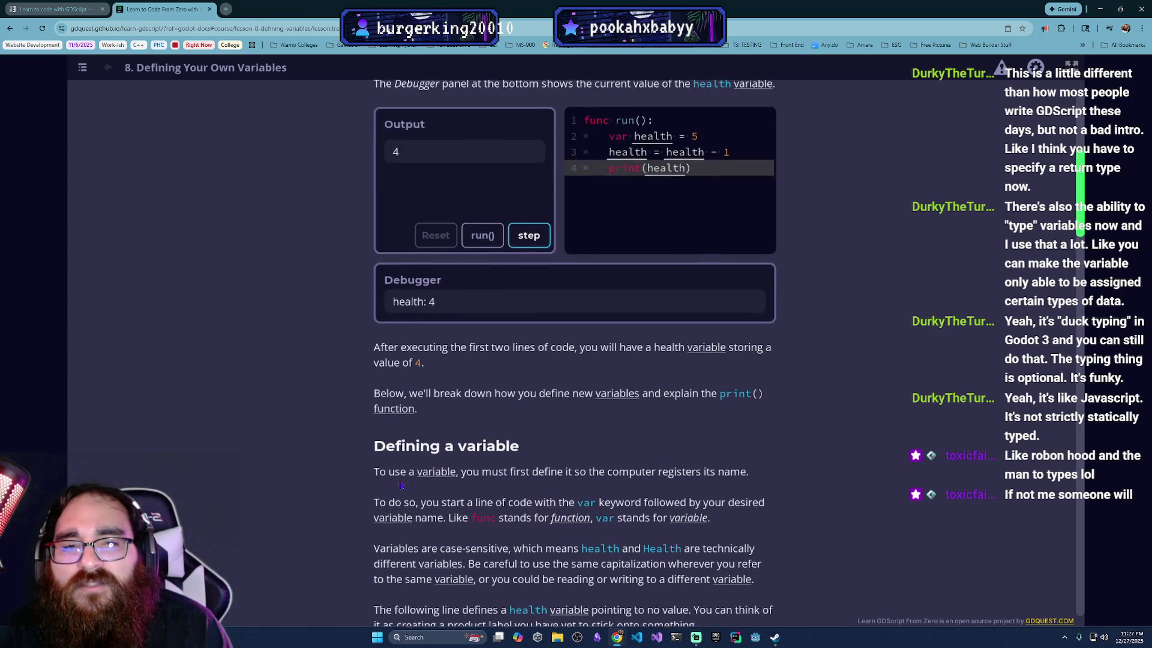
scroll(498, 493, "down", 3)
scroll(497, 493, "down", 1)
scroll(498, 493, "down", 1)
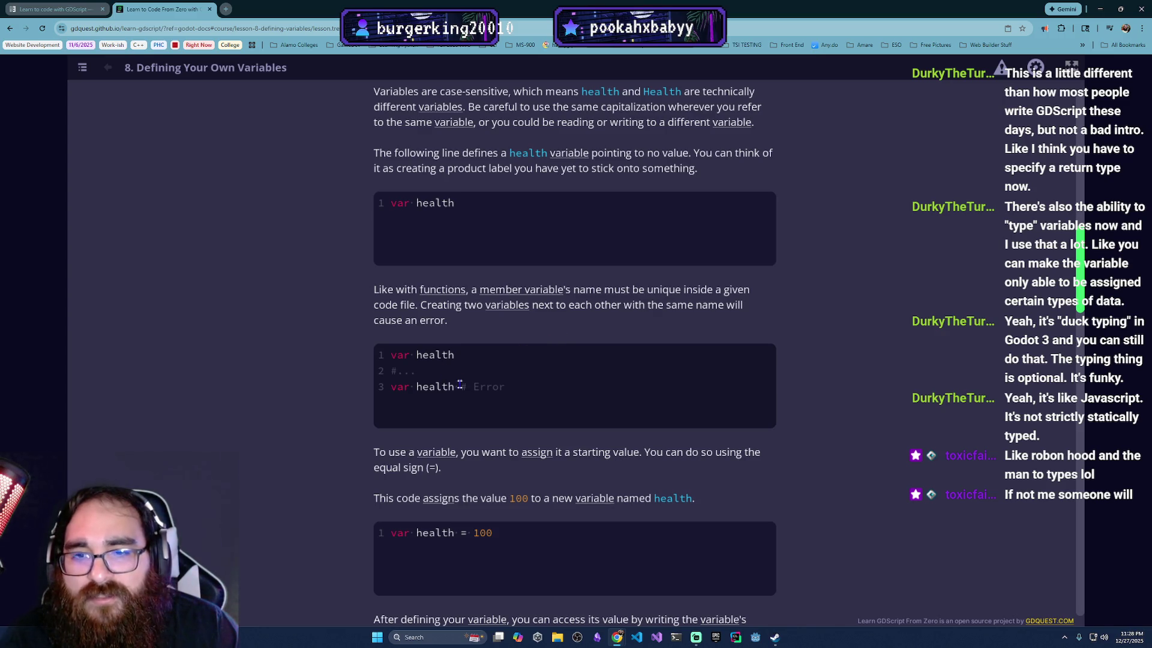
scroll(459, 386, "down", 3)
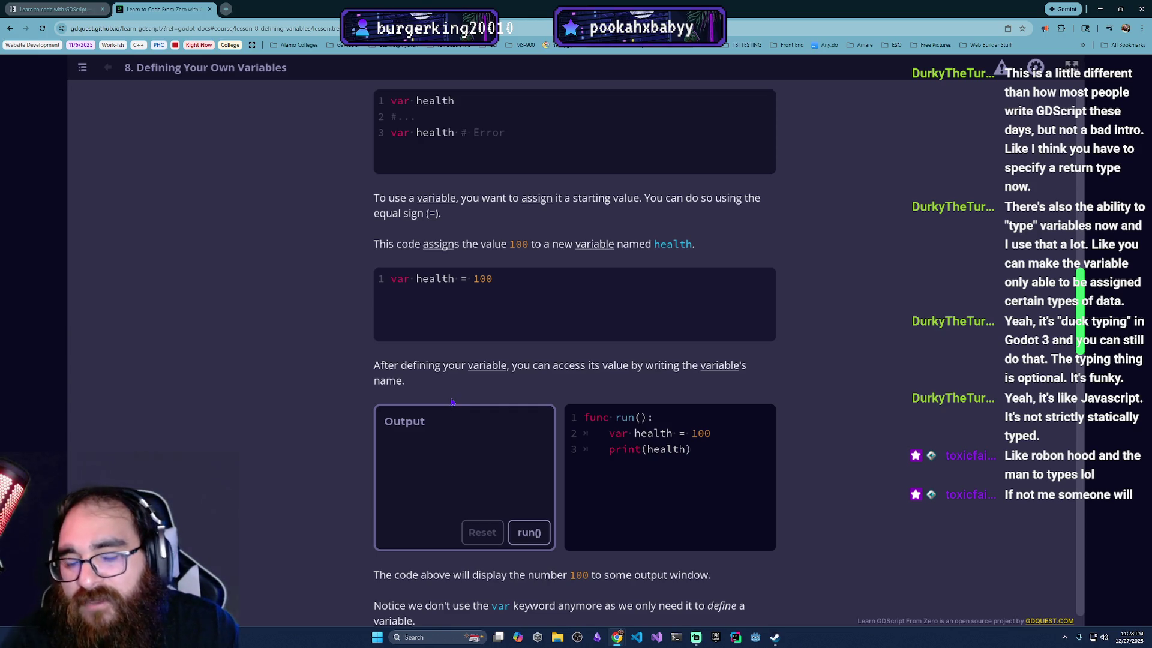
scroll(378, 258, "down", 2)
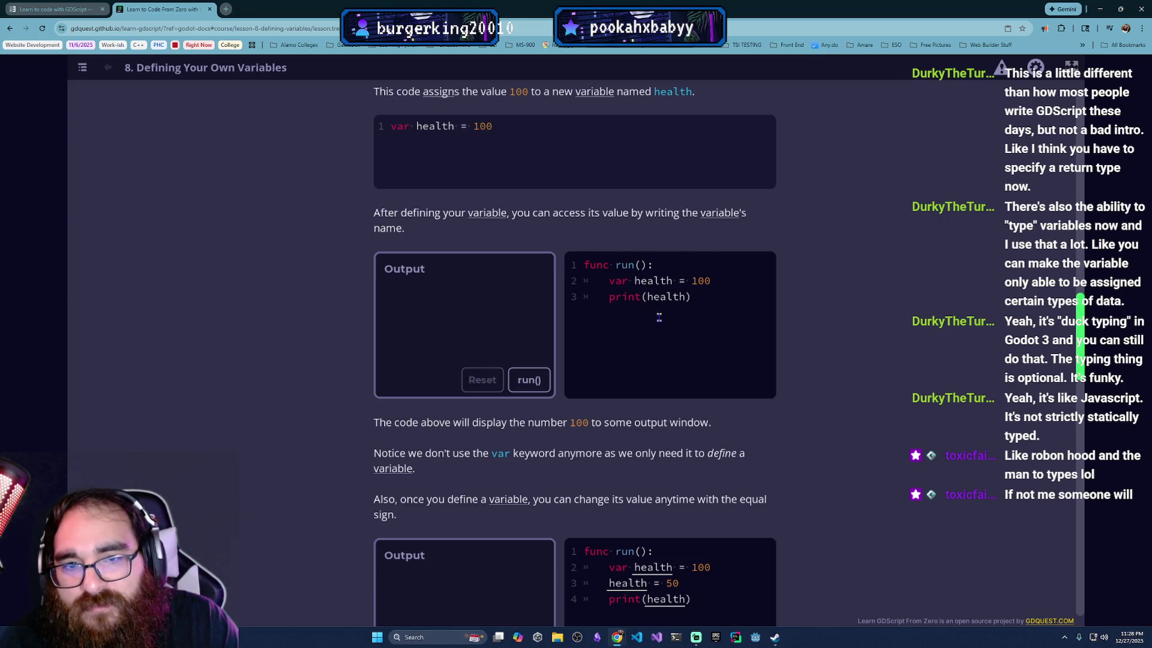
Step: Run the example printing 100, then step through the reassignment example until it prints 50
left_click(528, 379)
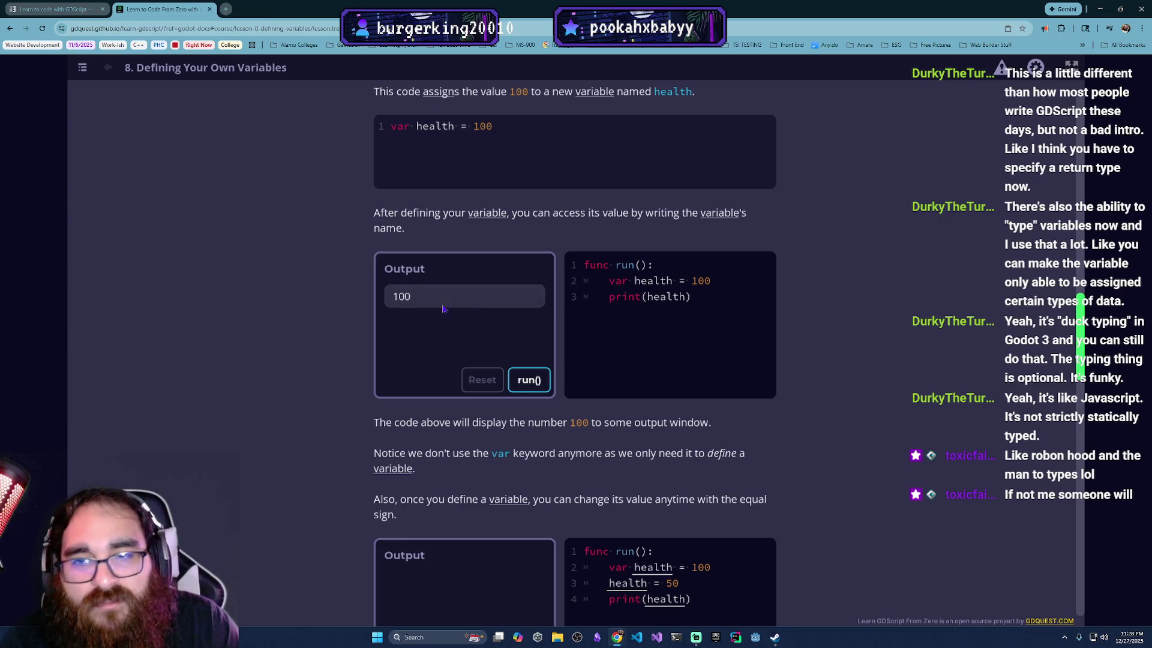
scroll(565, 417, "down", 3)
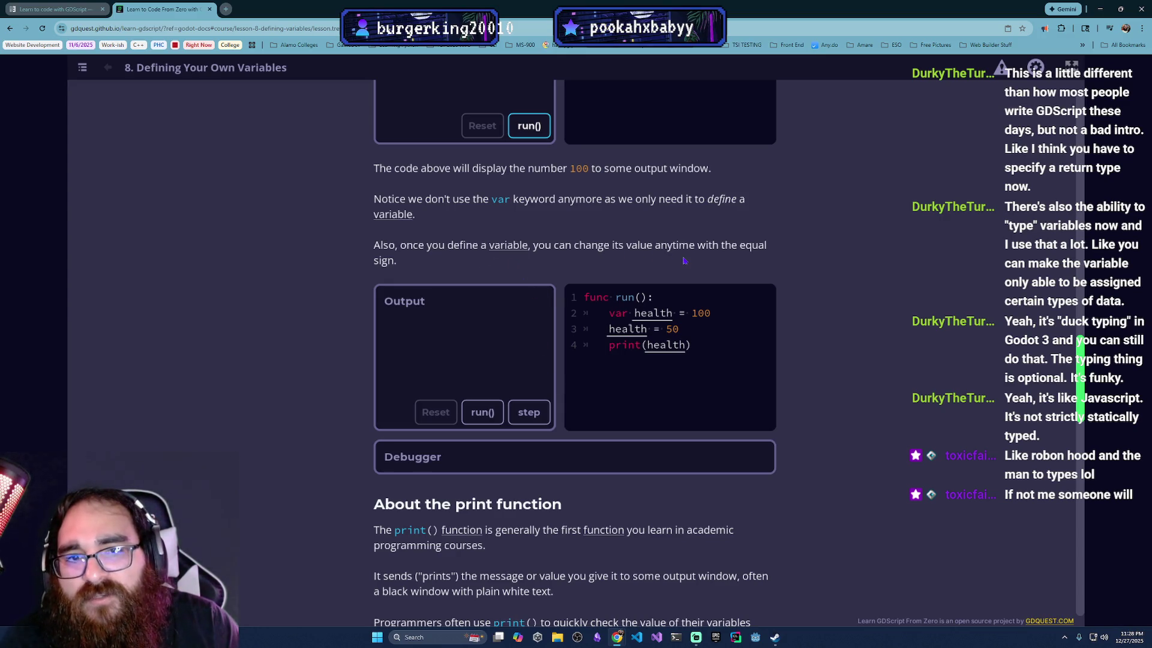
scroll(626, 286, "down", 1)
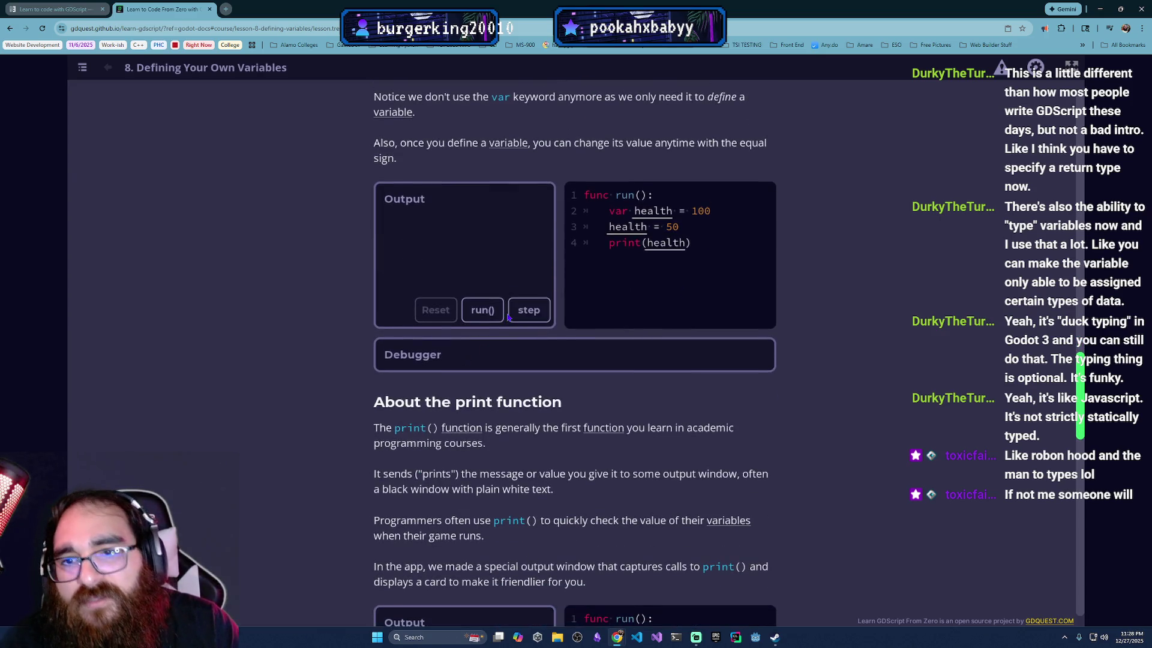
left_click(530, 313)
left_click(535, 317)
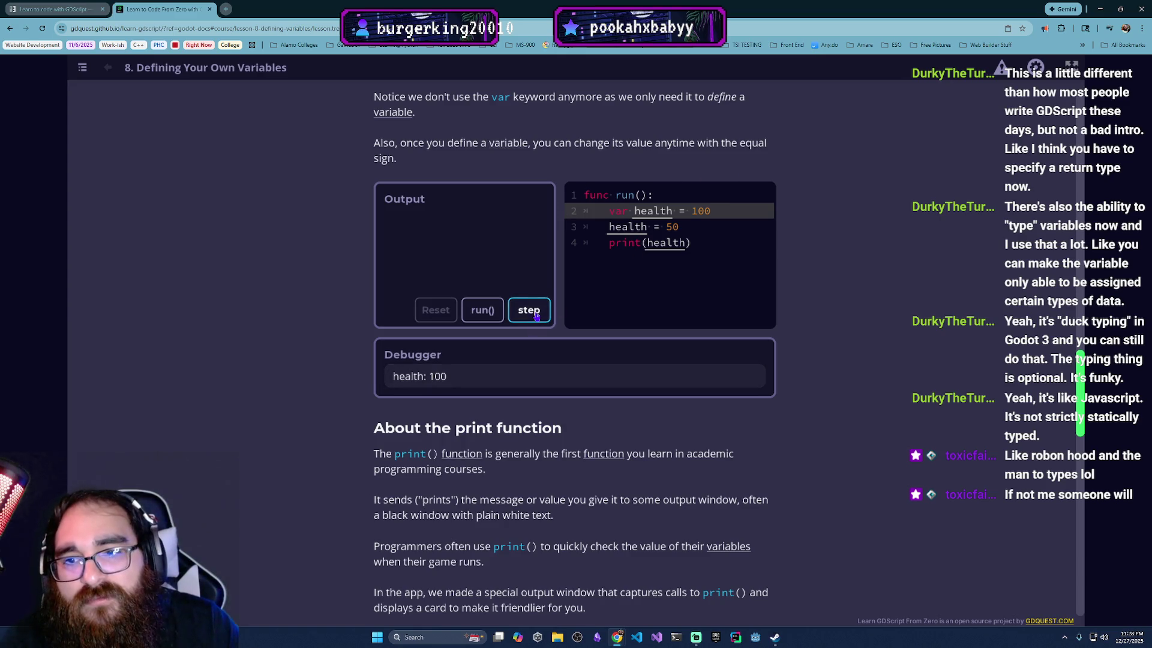
left_click(528, 316)
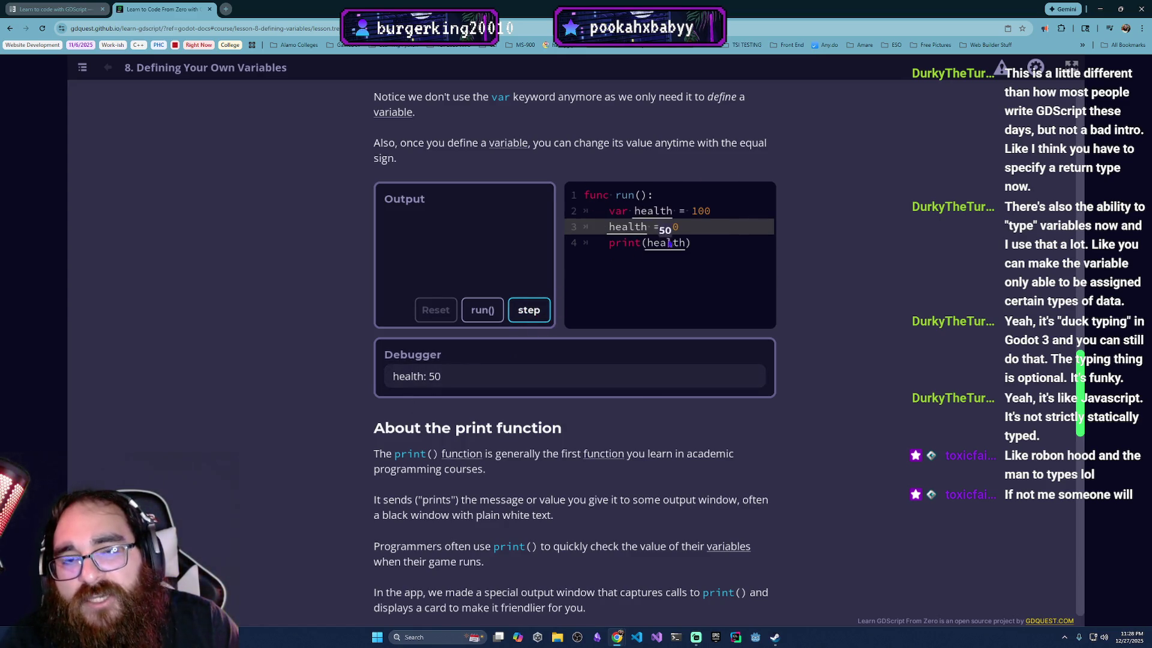
left_click(542, 320)
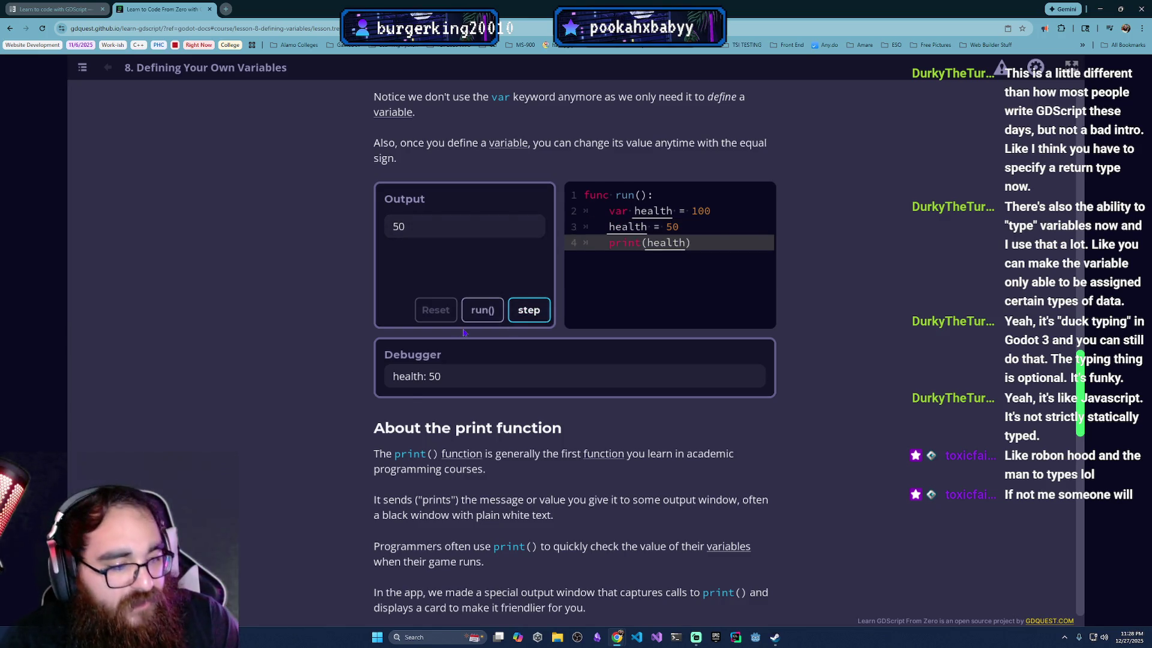
scroll(578, 262, "down", 3)
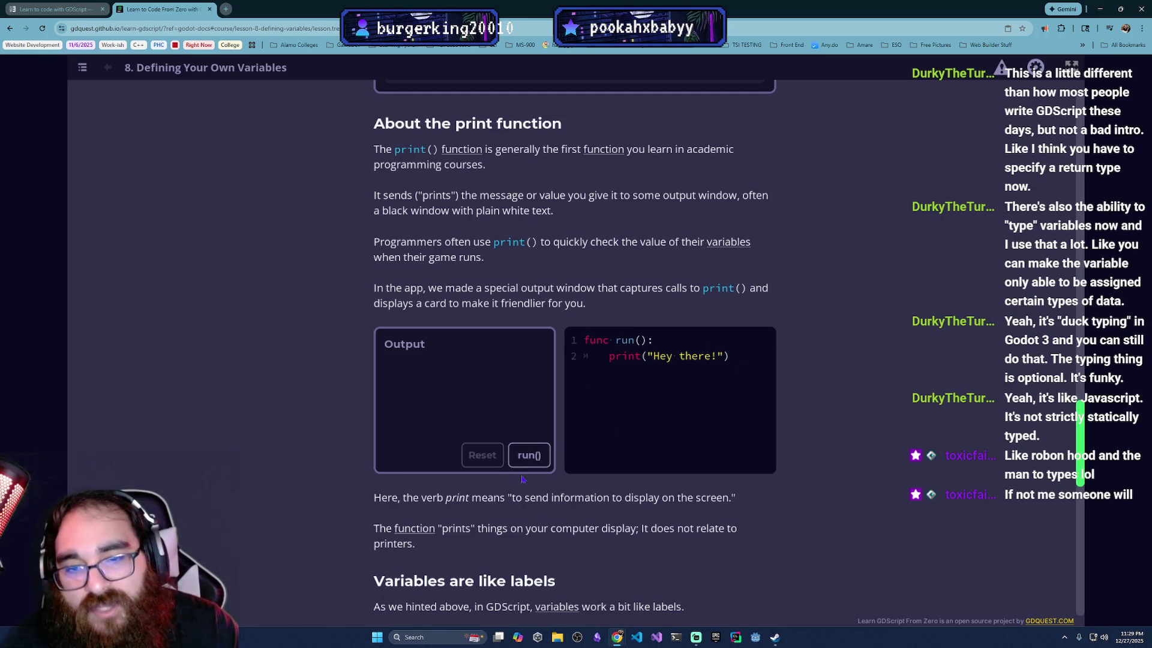
Step: Run the print example so 'Hey there!' appears in its output
left_click(529, 456)
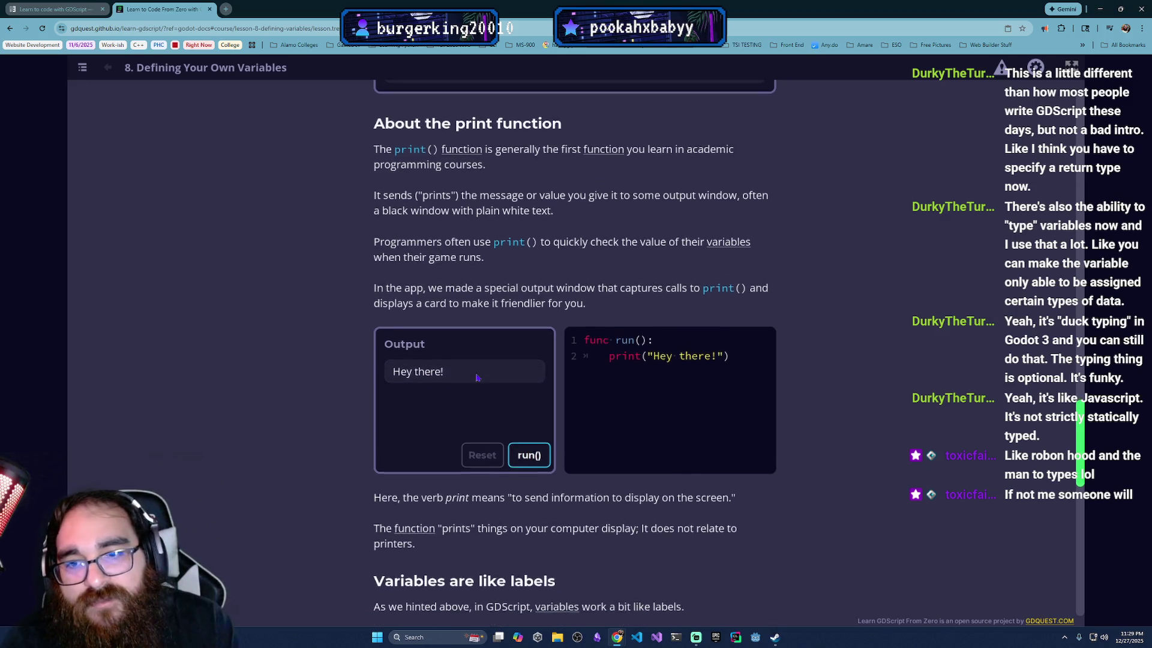
scroll(478, 378, "down", 2)
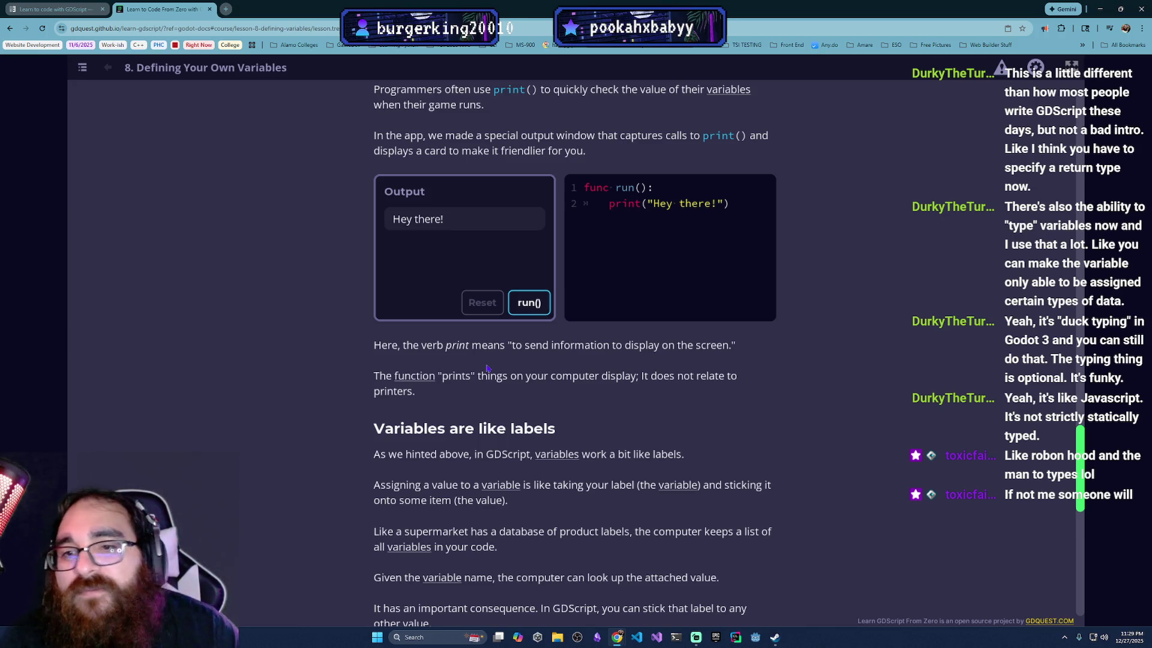
scroll(754, 200, "down", 2)
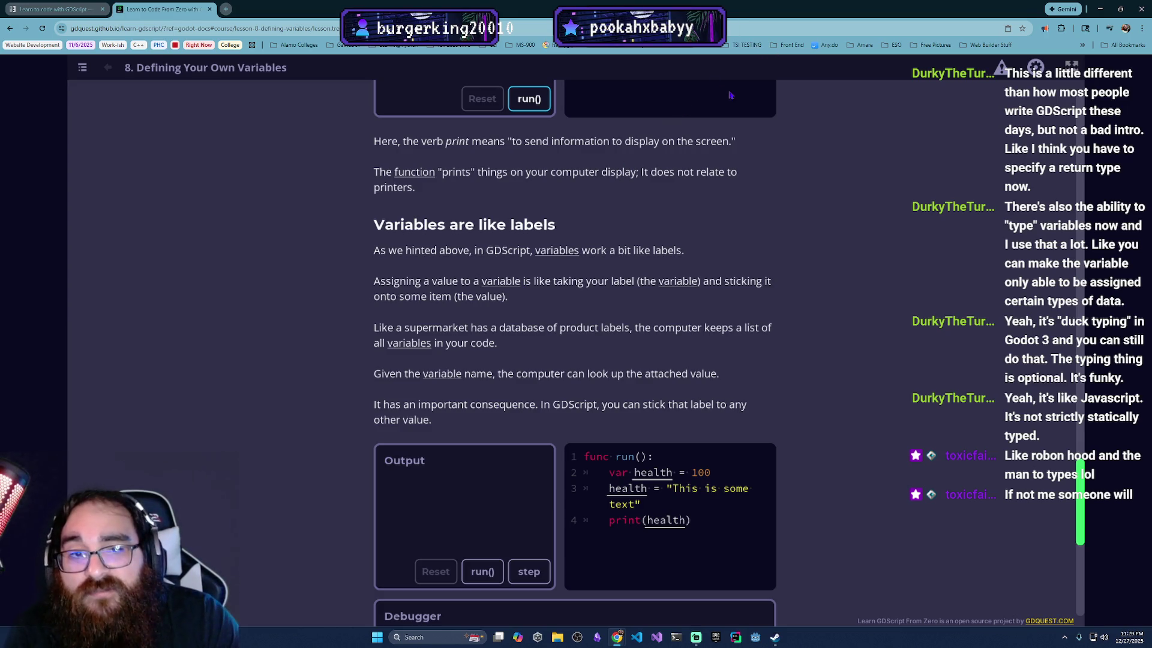
scroll(585, 339, "down", 1)
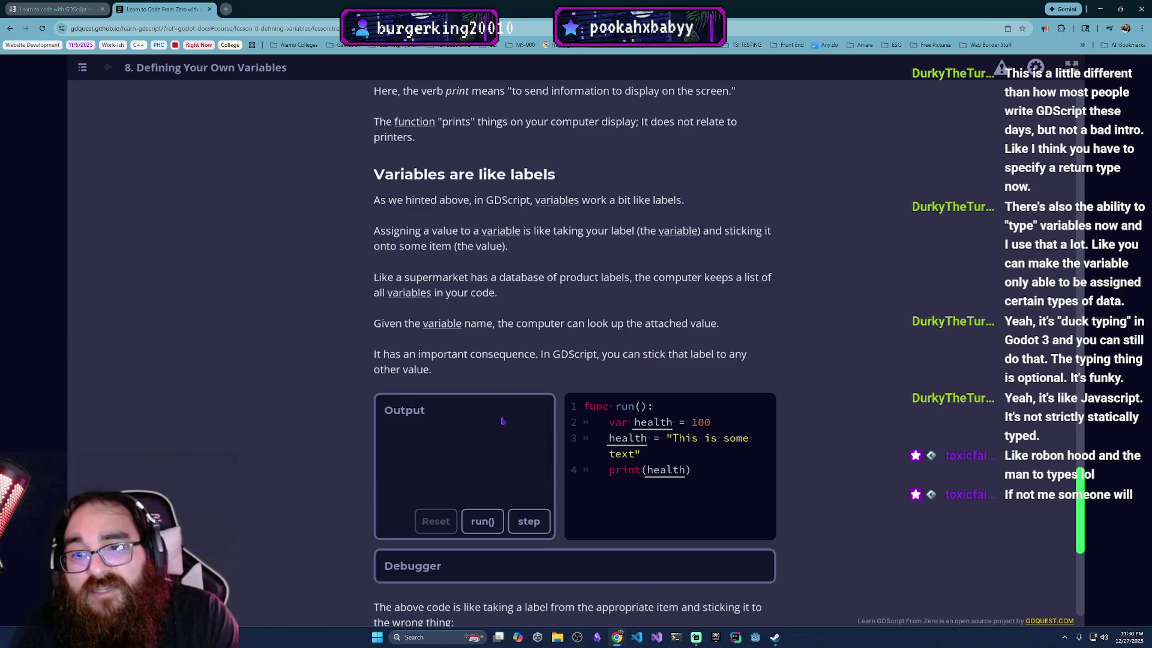
scroll(503, 421, "down", 2)
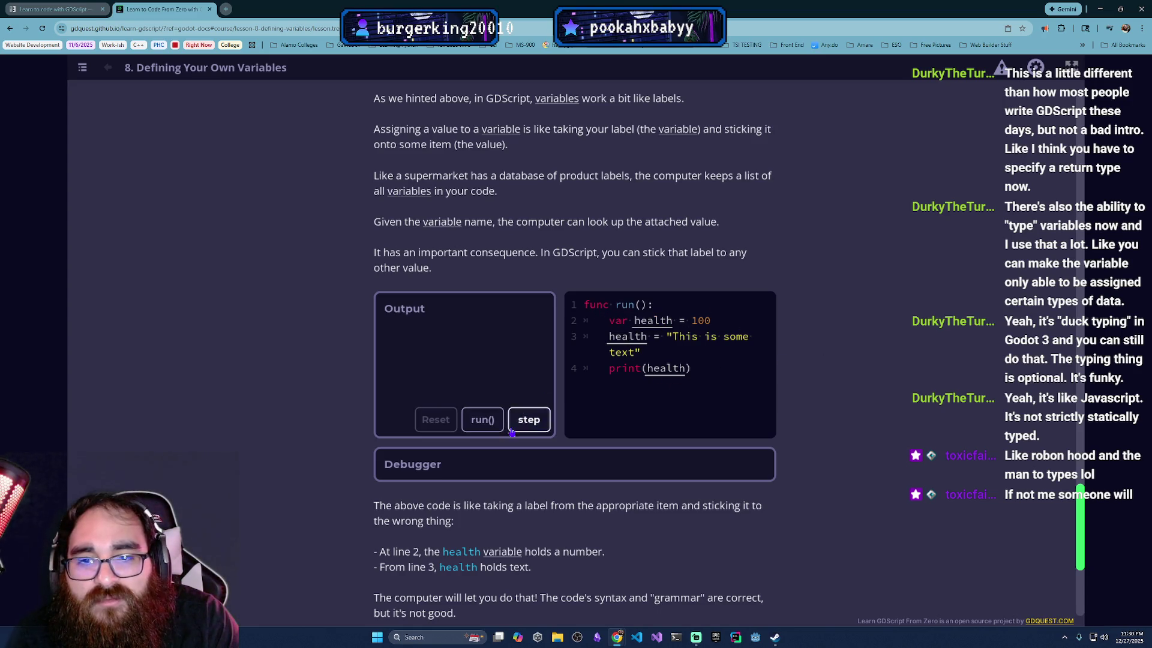
Step: Step through the example line by line until health holds 'This is some text' and it prints
left_click(530, 420)
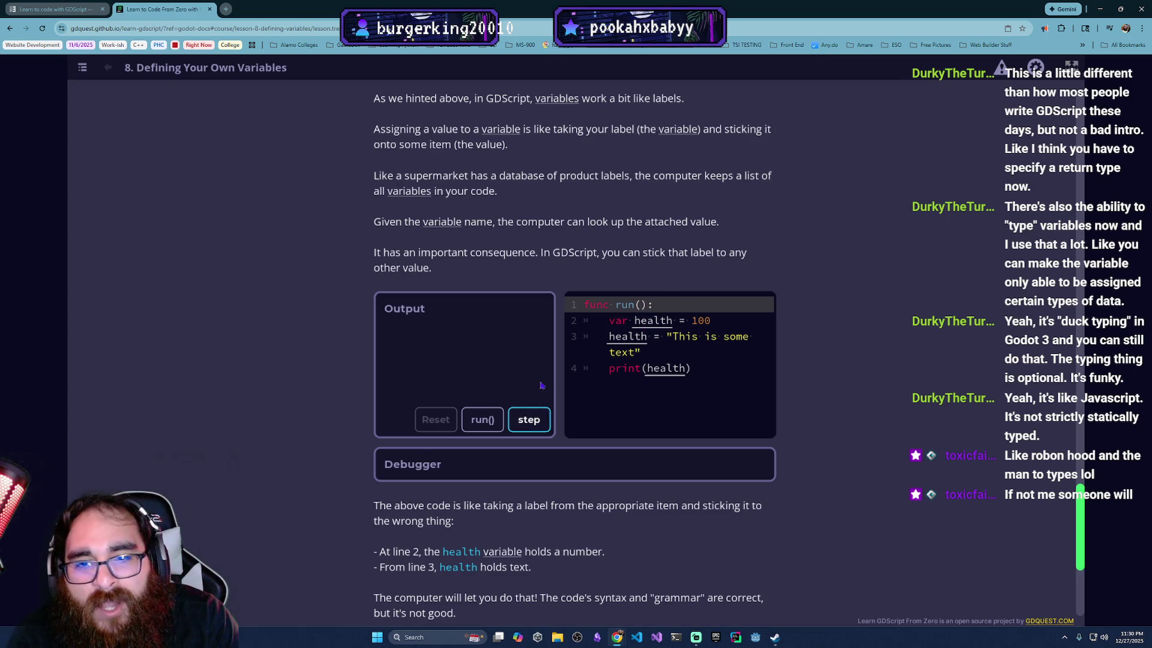
left_click(531, 418)
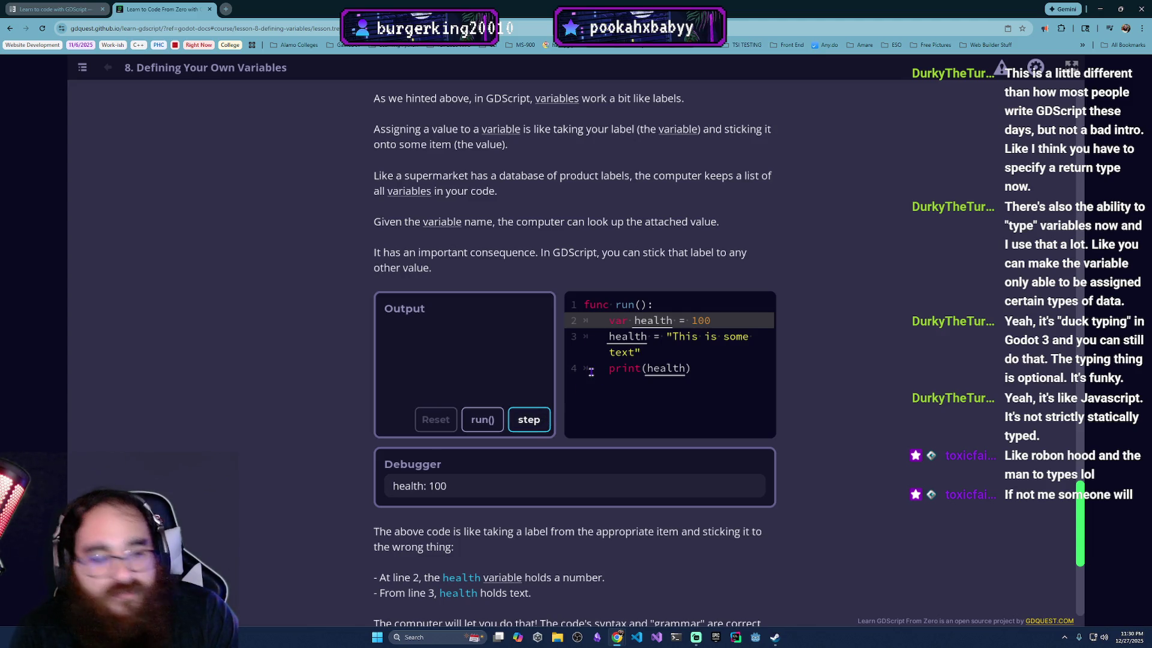
left_click(544, 420)
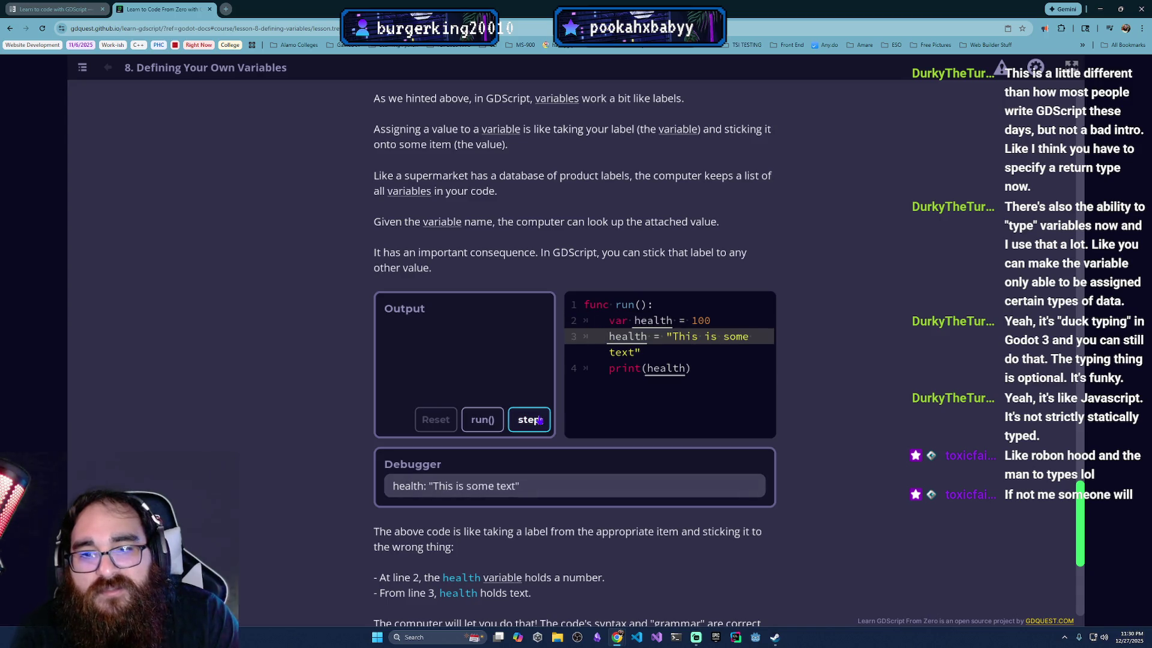
left_click(541, 420)
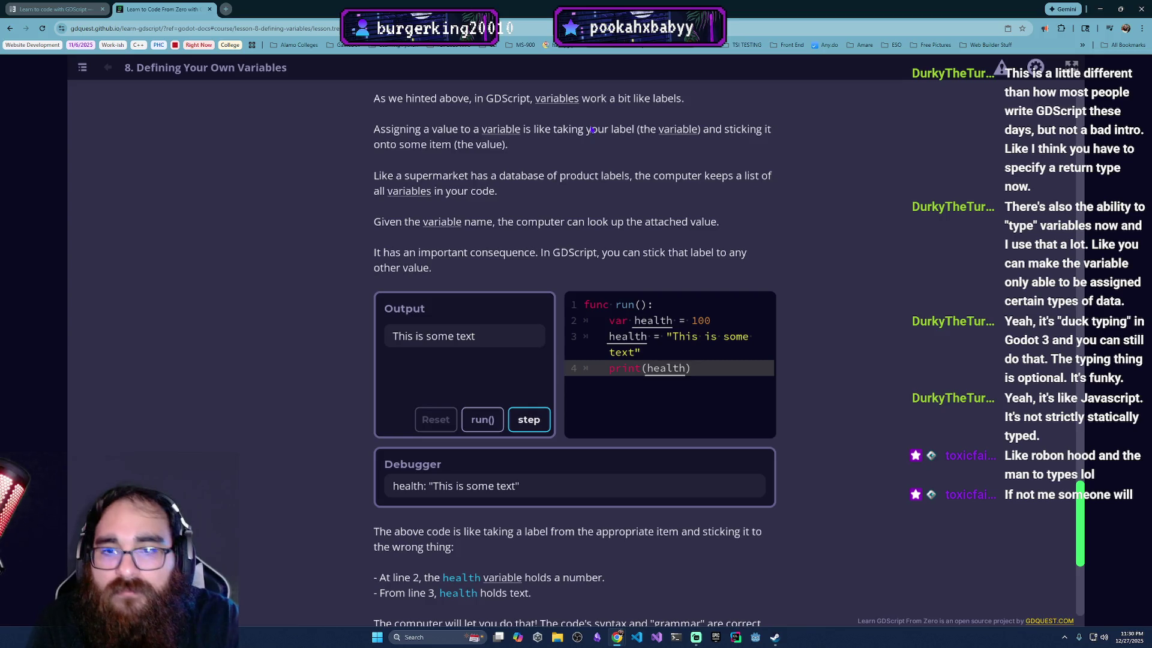
scroll(541, 369, "down", 2)
scroll(567, 347, "down", 1)
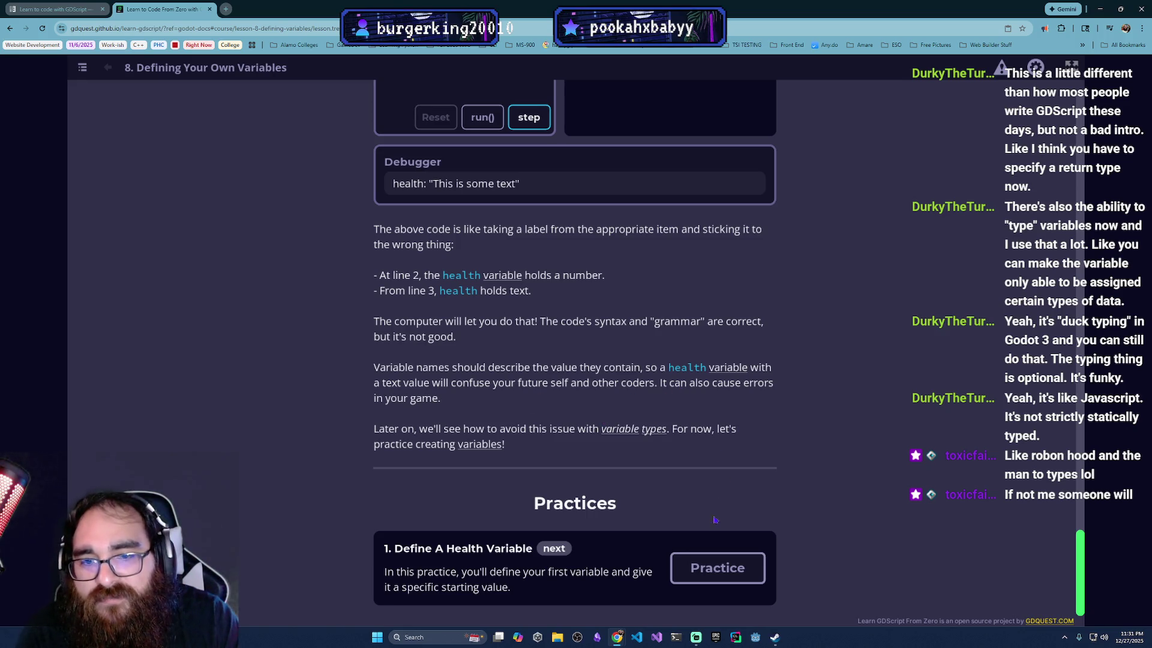
Step: Pass the Define A Health Variable practice with var health = 100 and continue to Lesson 9
left_click(718, 567)
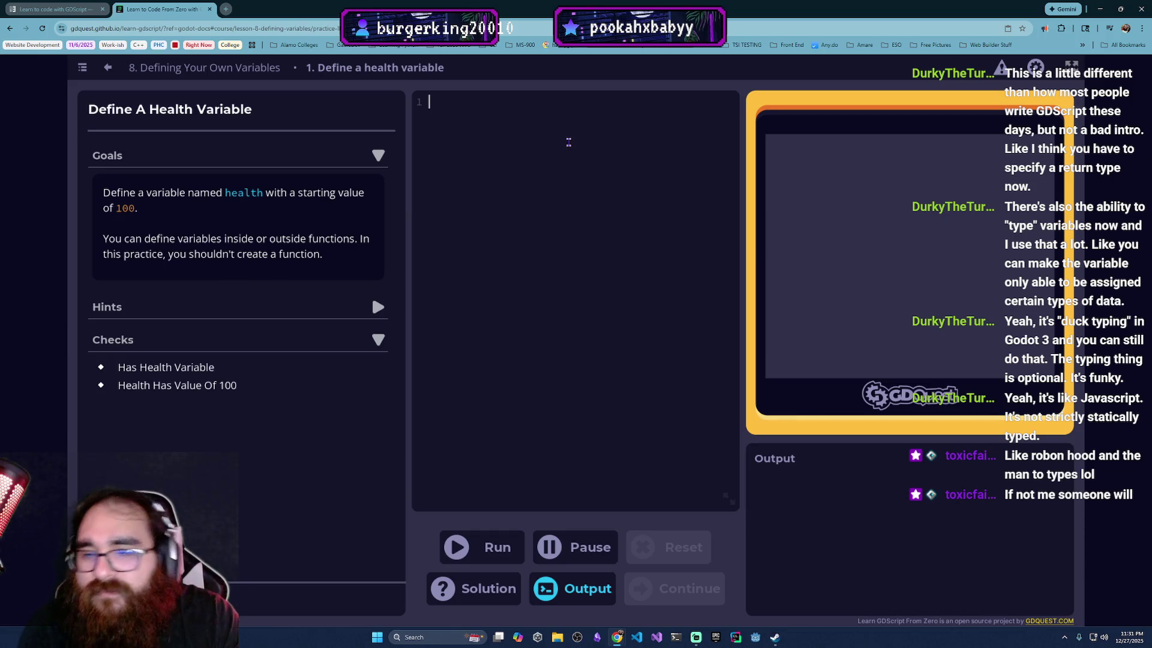
type("var health")
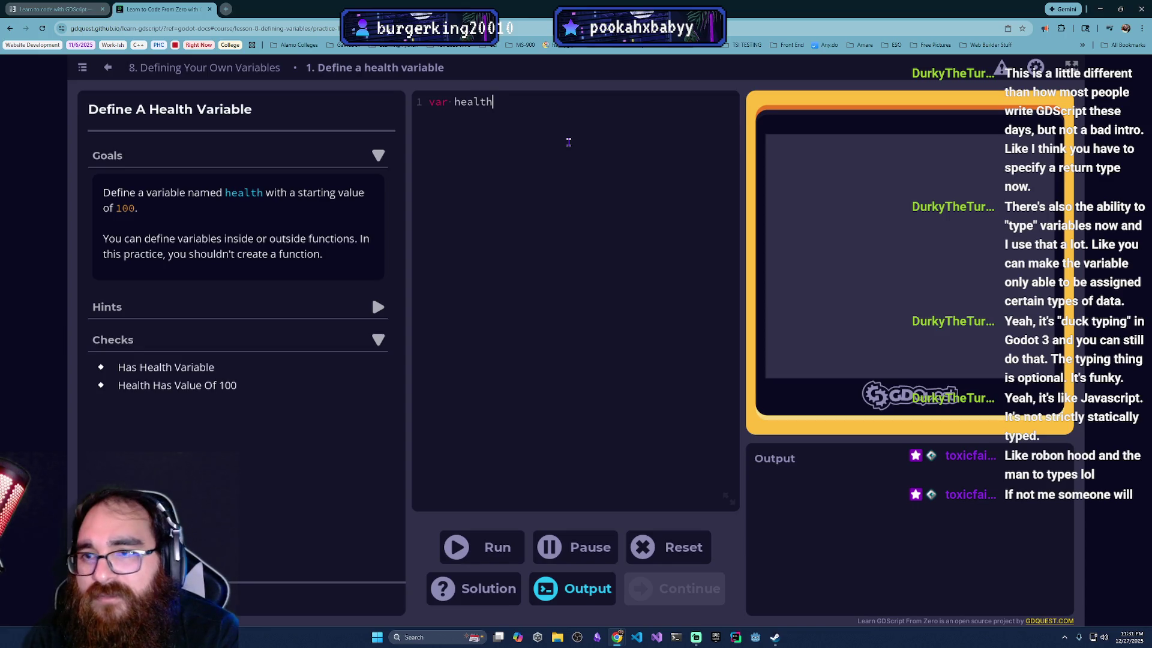
type(" = 100")
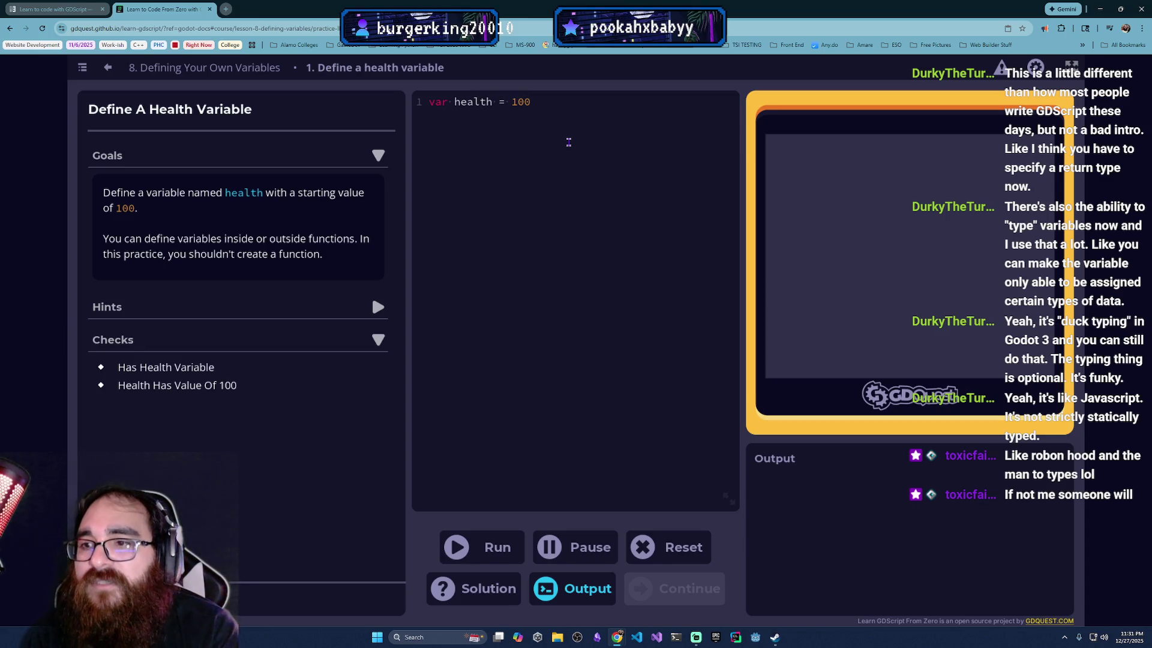
left_click(500, 542)
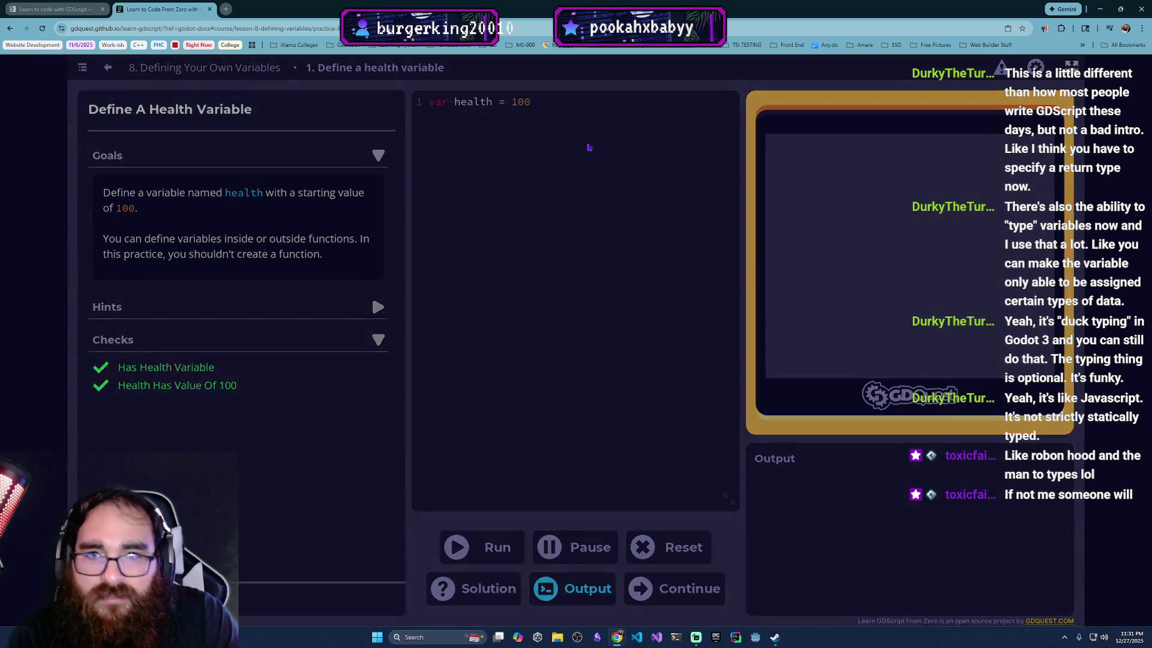
left_click(463, 417)
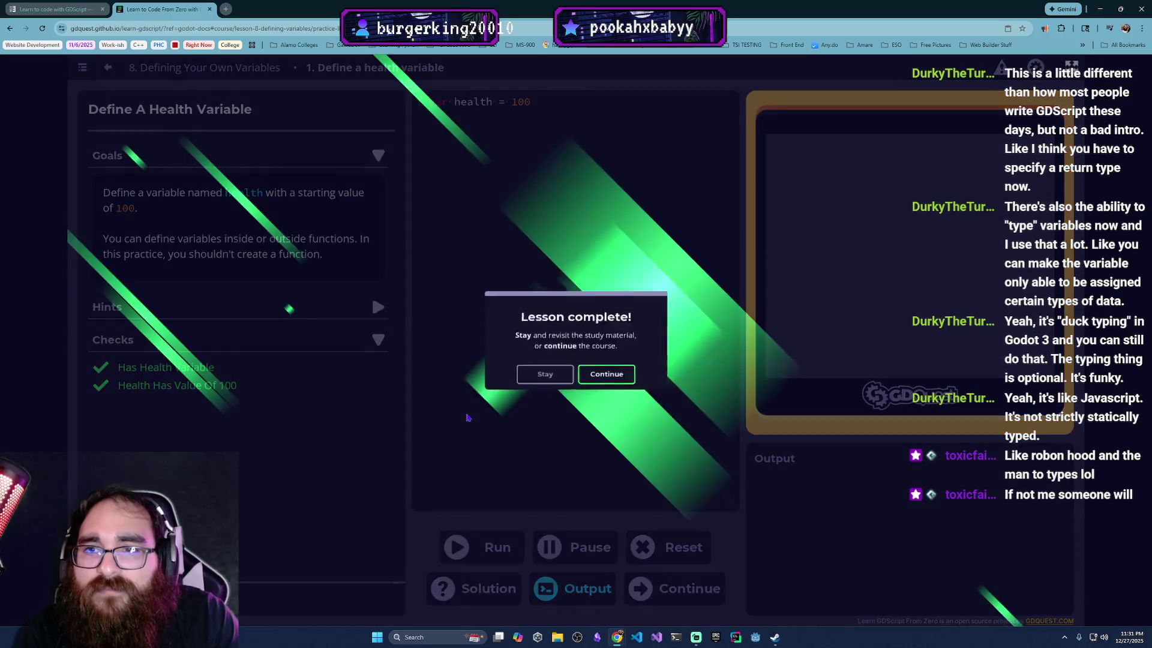
left_click(617, 407)
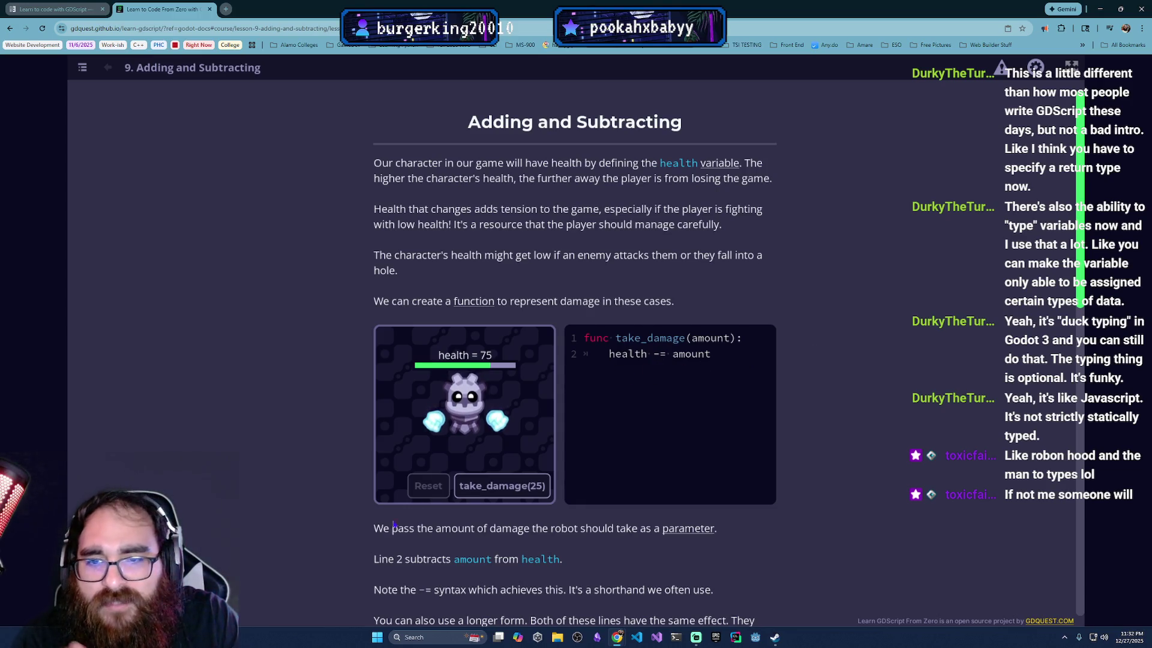
Step: Run take_damage(25) repeatedly until health reaches -450, then reset it to 75
left_click(524, 494)
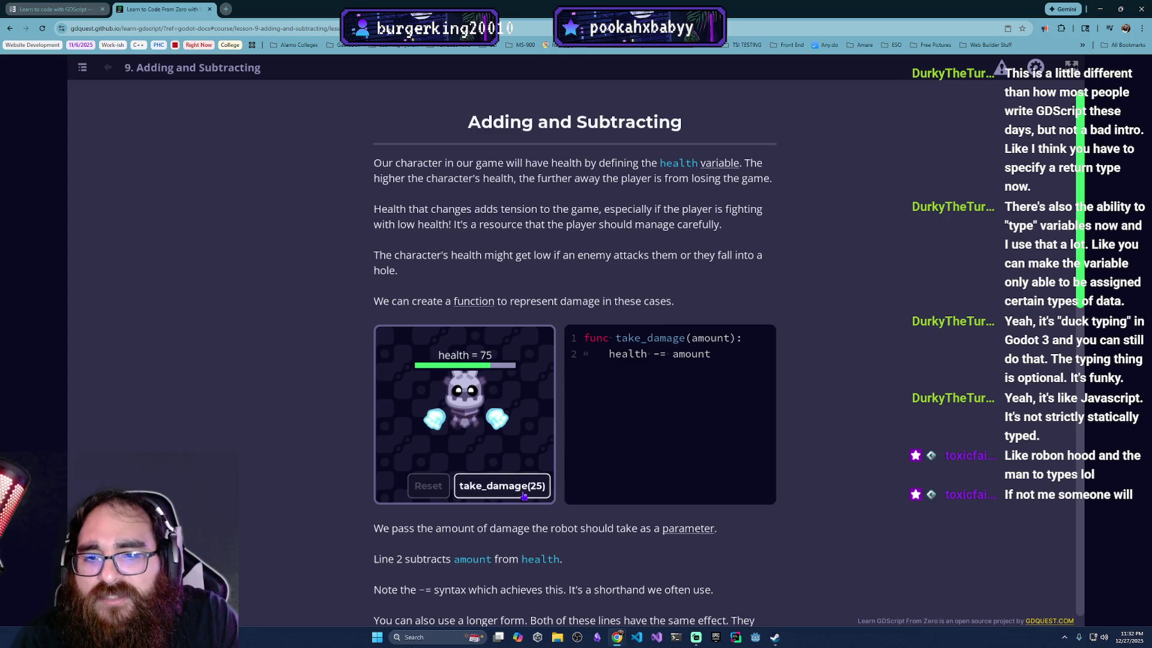
left_click(513, 492)
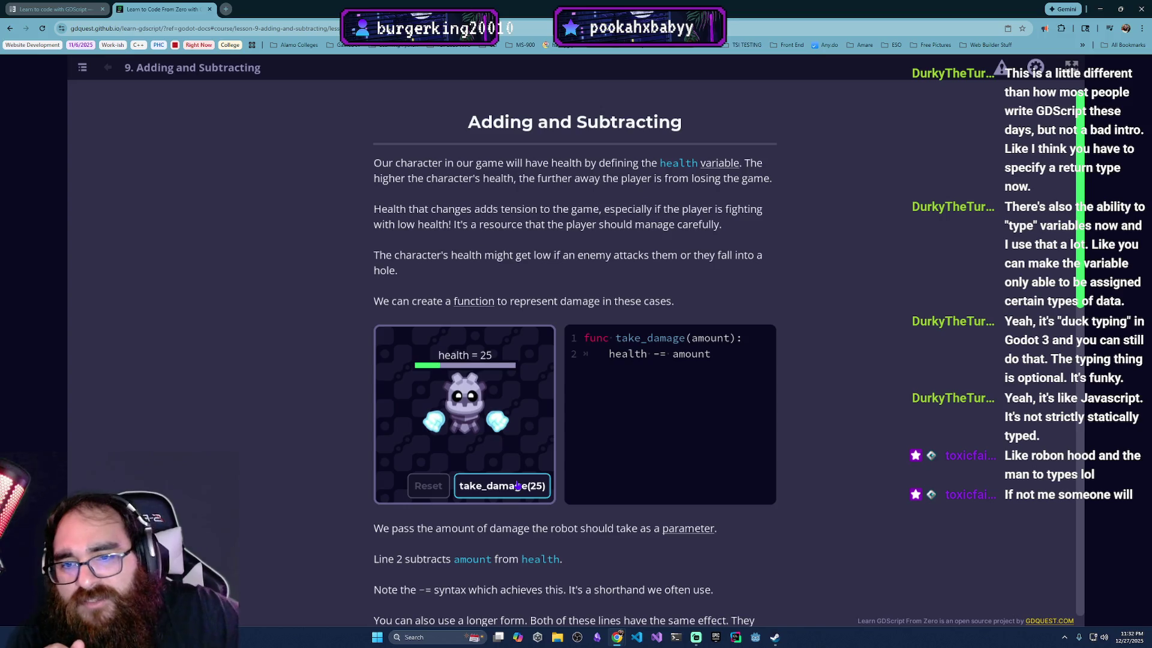
left_click(517, 487)
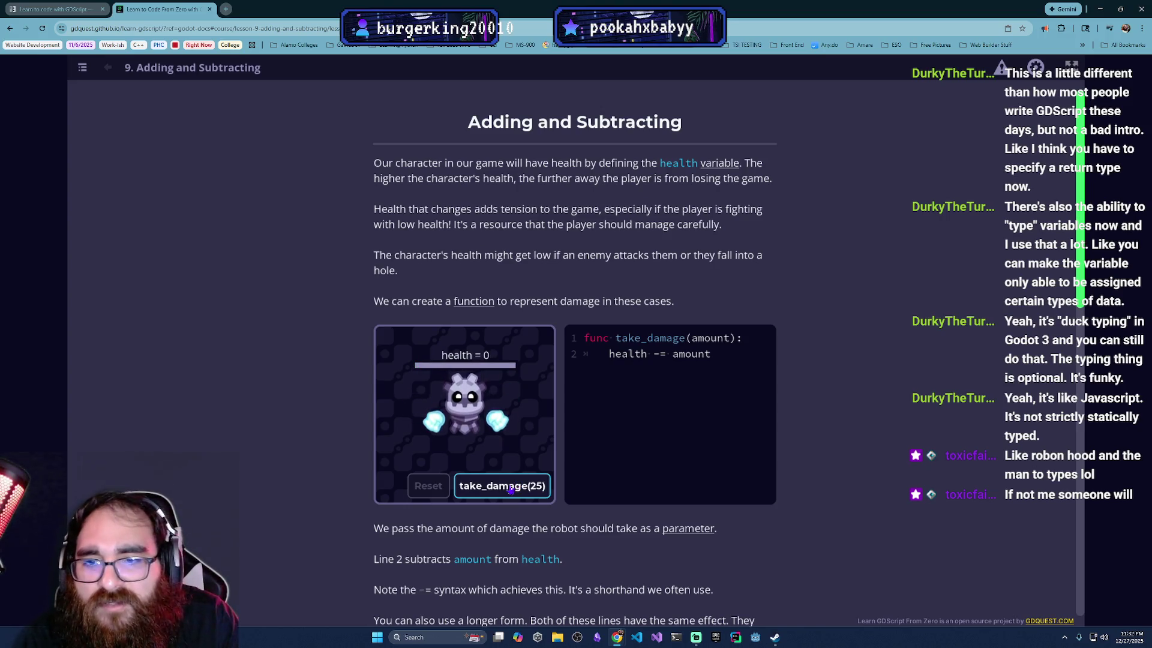
left_click(509, 489)
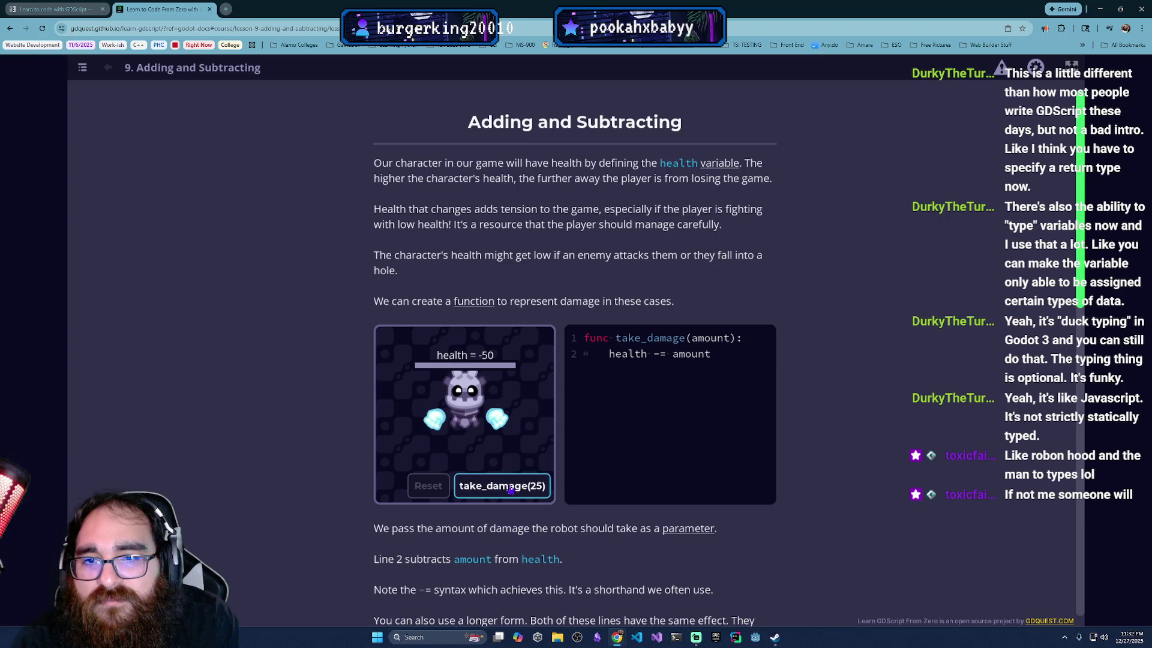
left_click(510, 489)
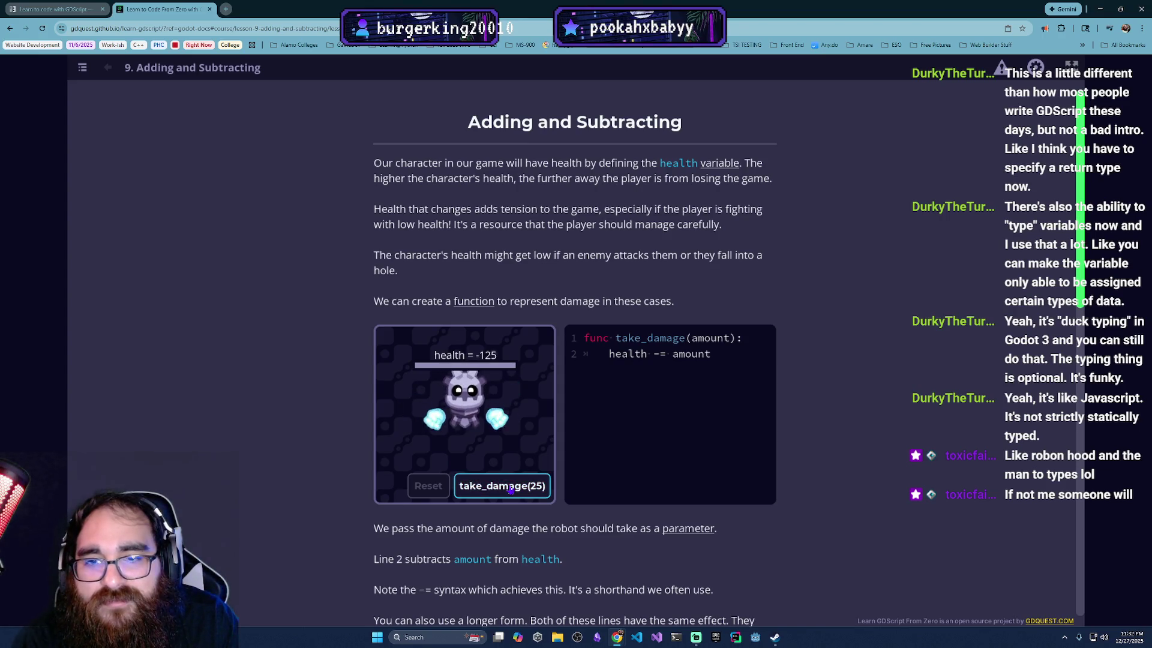
double_click(510, 489)
triple_click(510, 489)
double_click(508, 489)
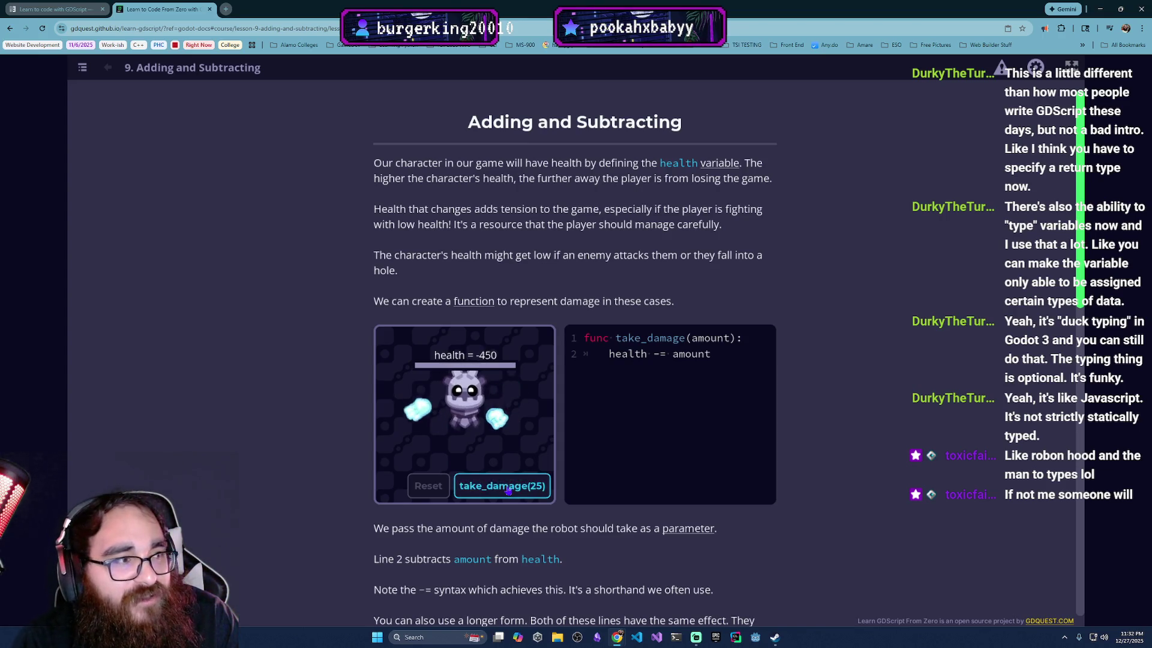
double_click(504, 492)
left_click(425, 487)
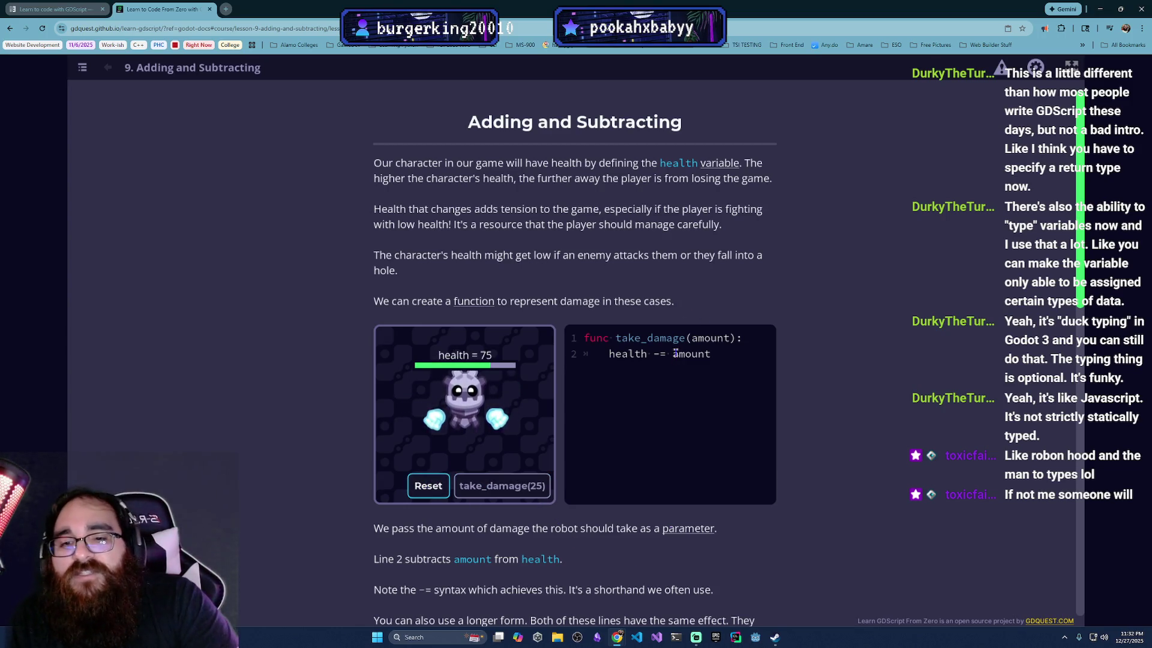
scroll(499, 426, "down", 1)
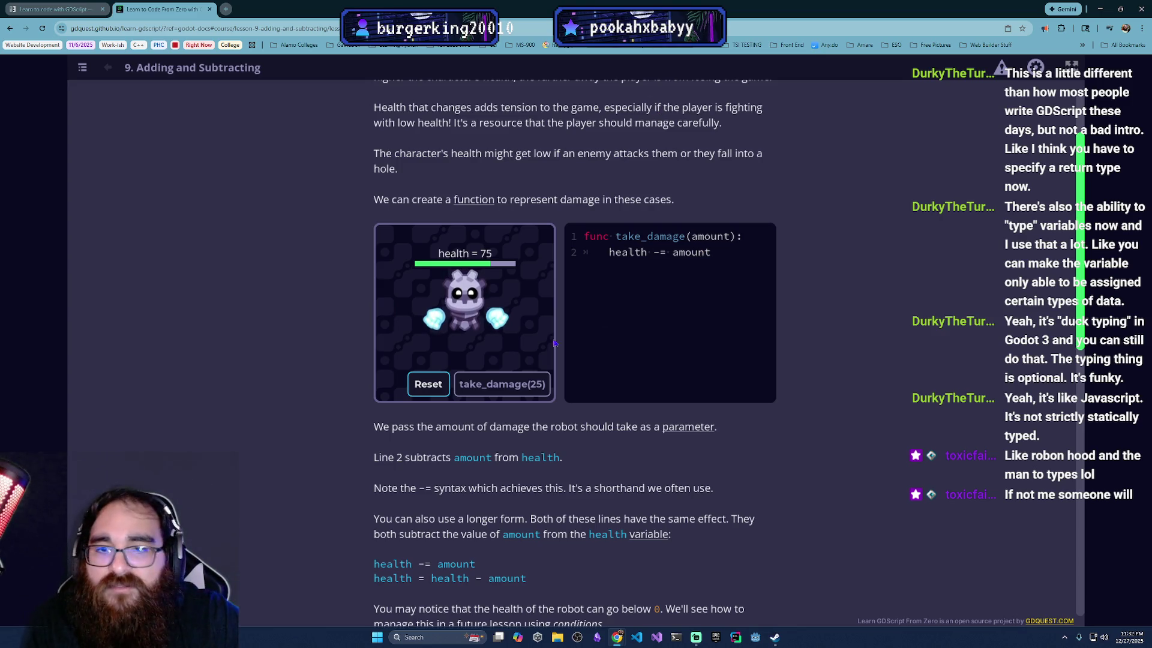
scroll(545, 505, "down", 1)
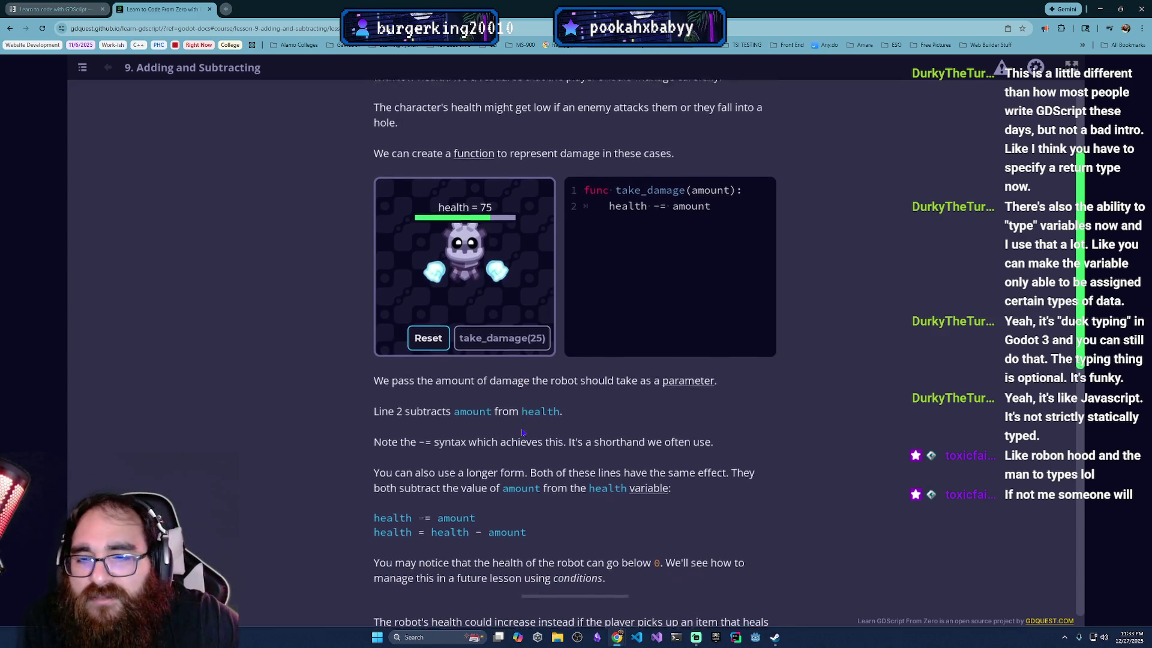
scroll(551, 563, "down", 2)
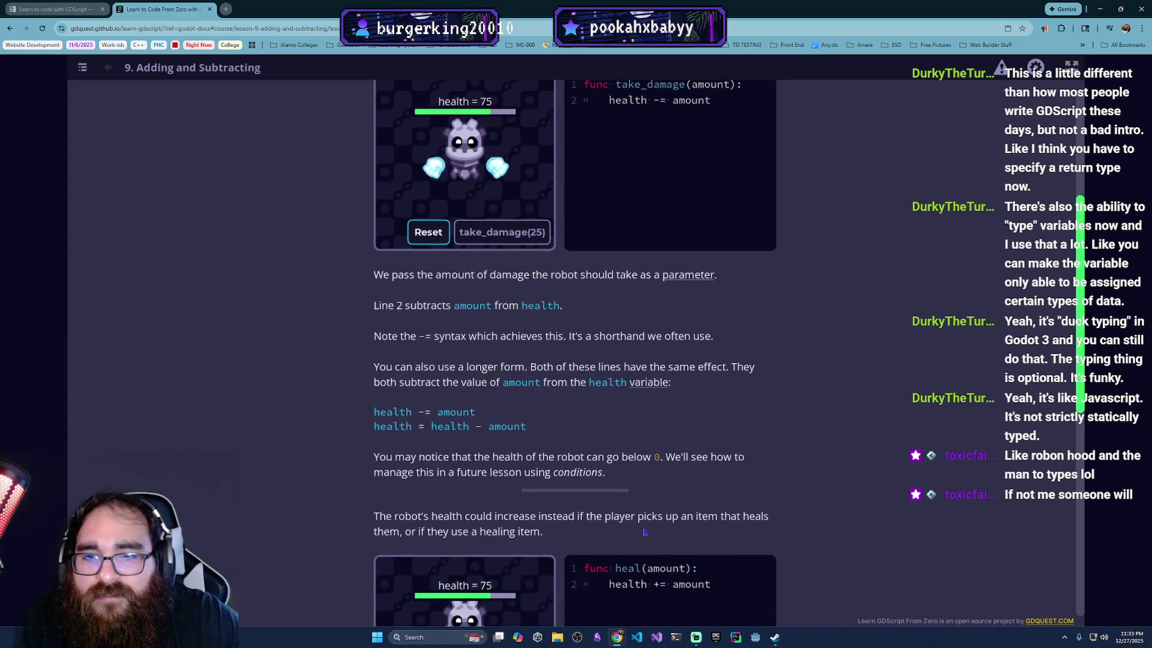
scroll(705, 476, "up", 1)
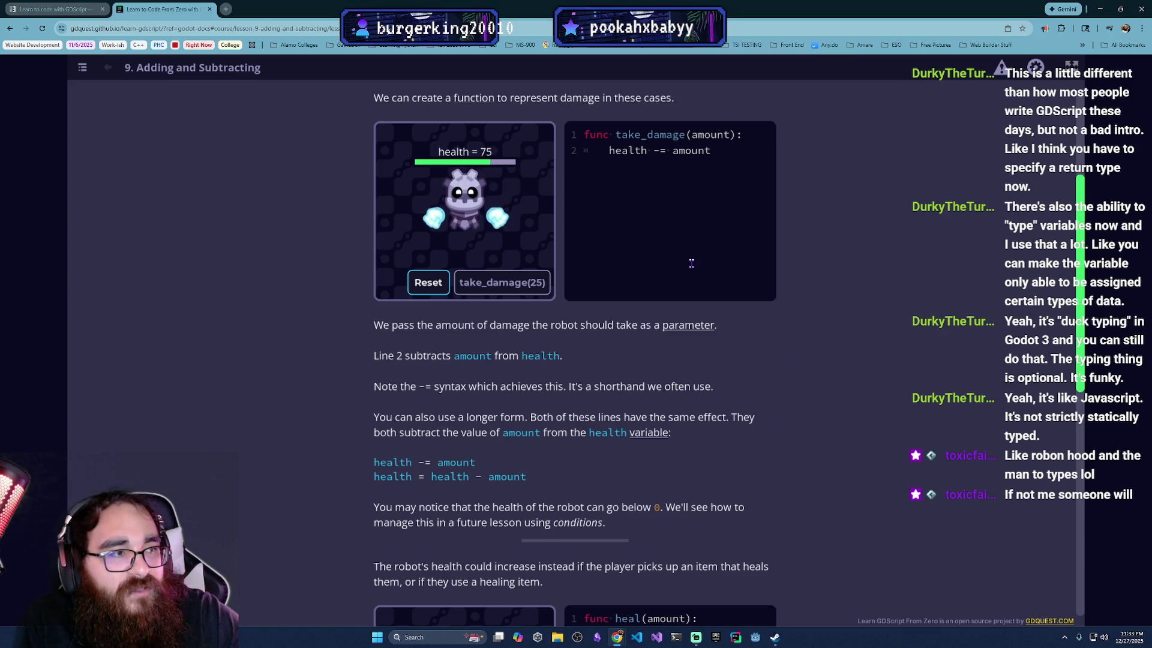
scroll(689, 383, "down", 1)
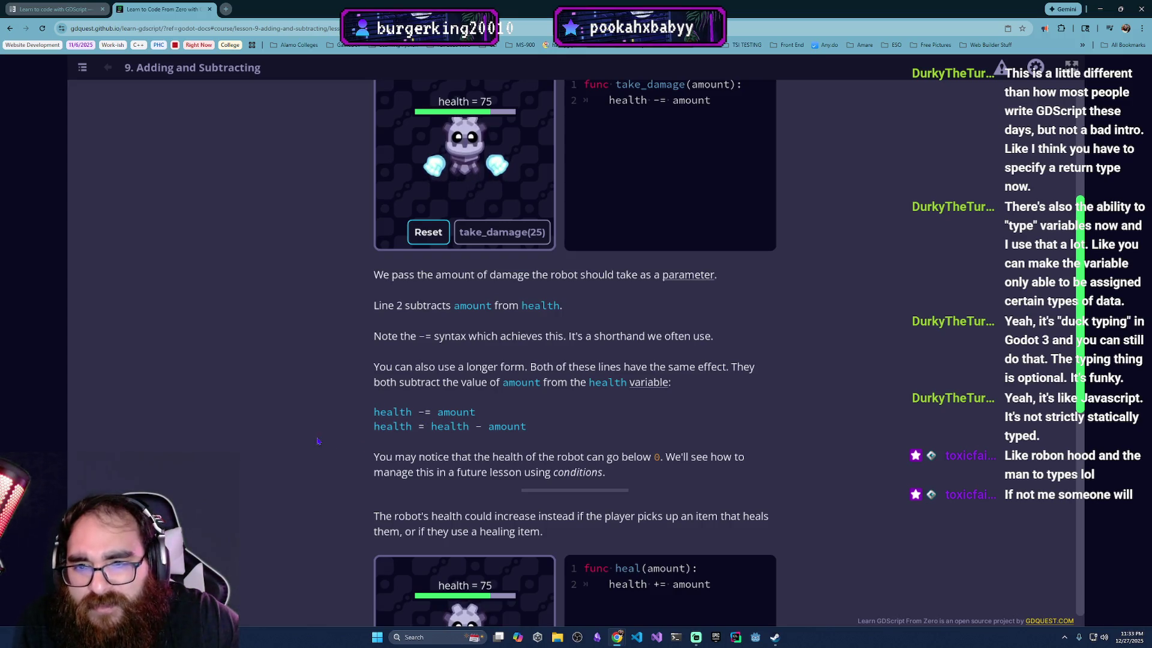
scroll(426, 433, "down", 2)
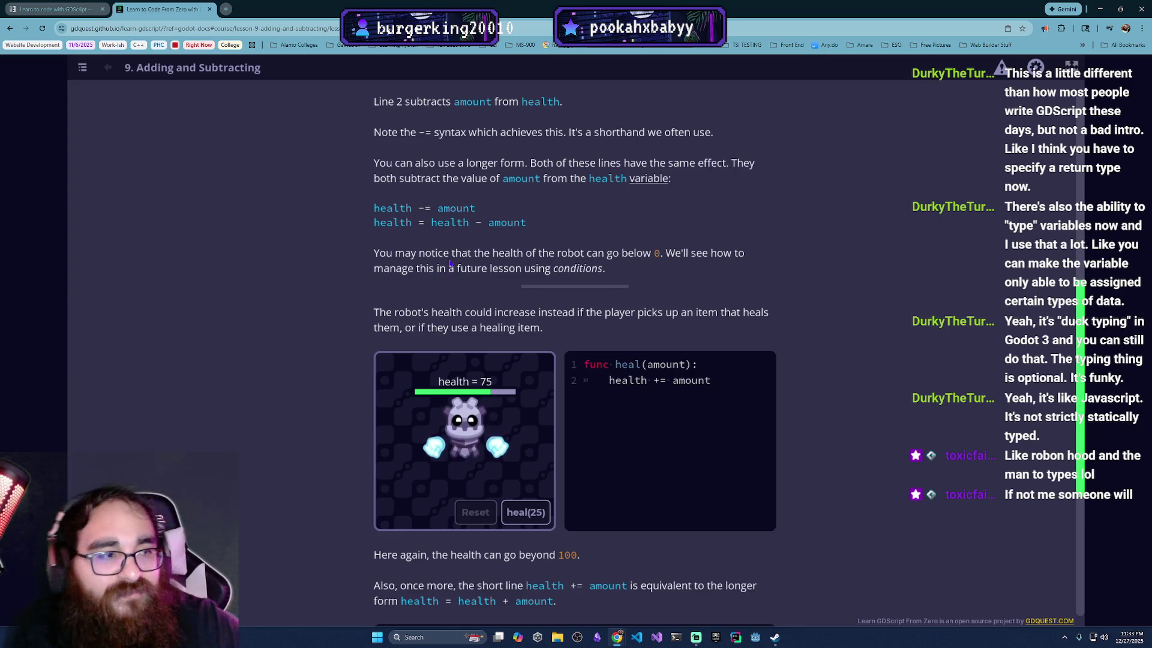
scroll(585, 351, "down", 1)
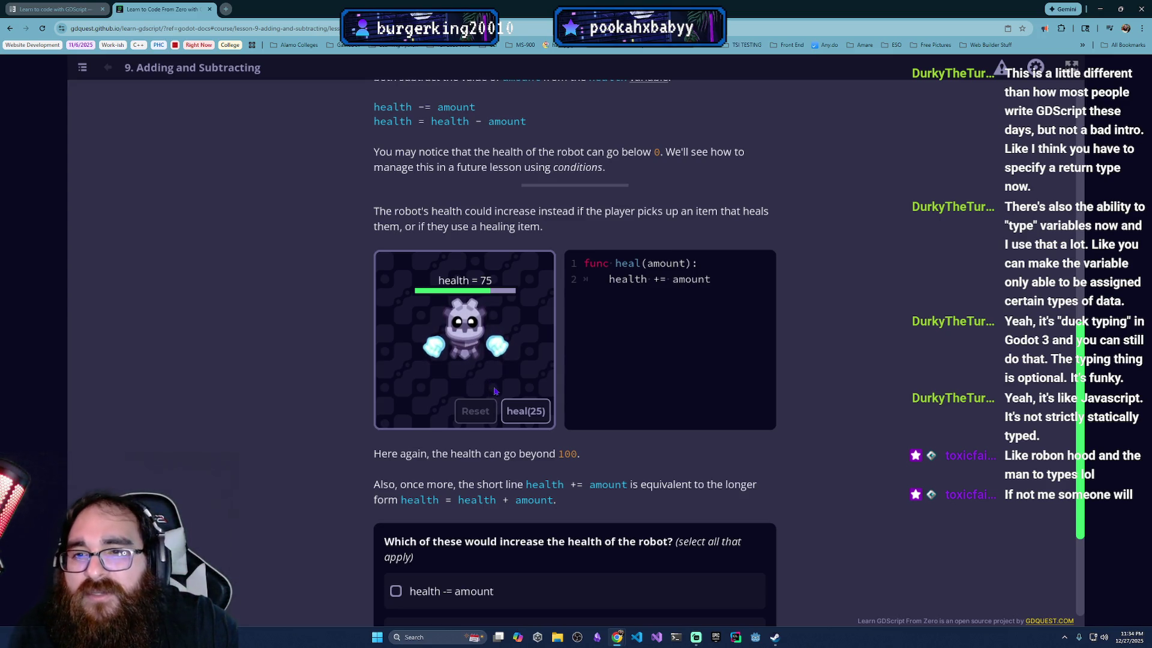
Step: Run heal(25) repeatedly to push health up to 325, reset to 75, then heal once to 100
left_click(528, 417)
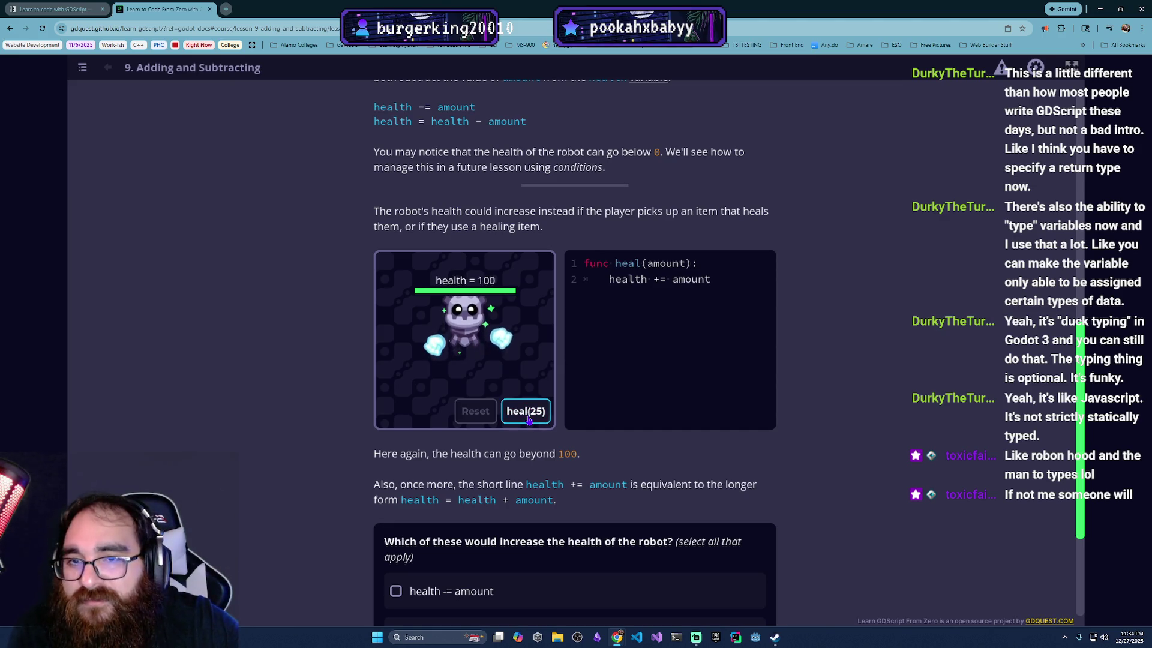
double_click(528, 417)
left_click(528, 417)
triple_click(528, 417)
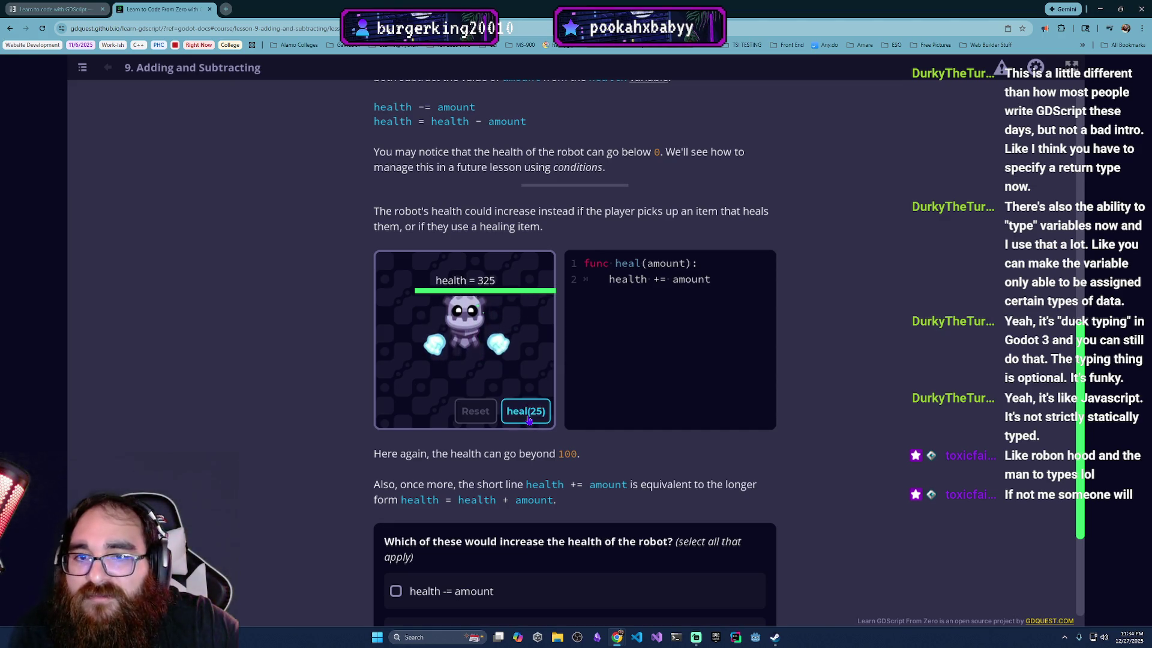
double_click(528, 417)
double_click(529, 416)
triple_click(509, 420)
left_click(479, 415)
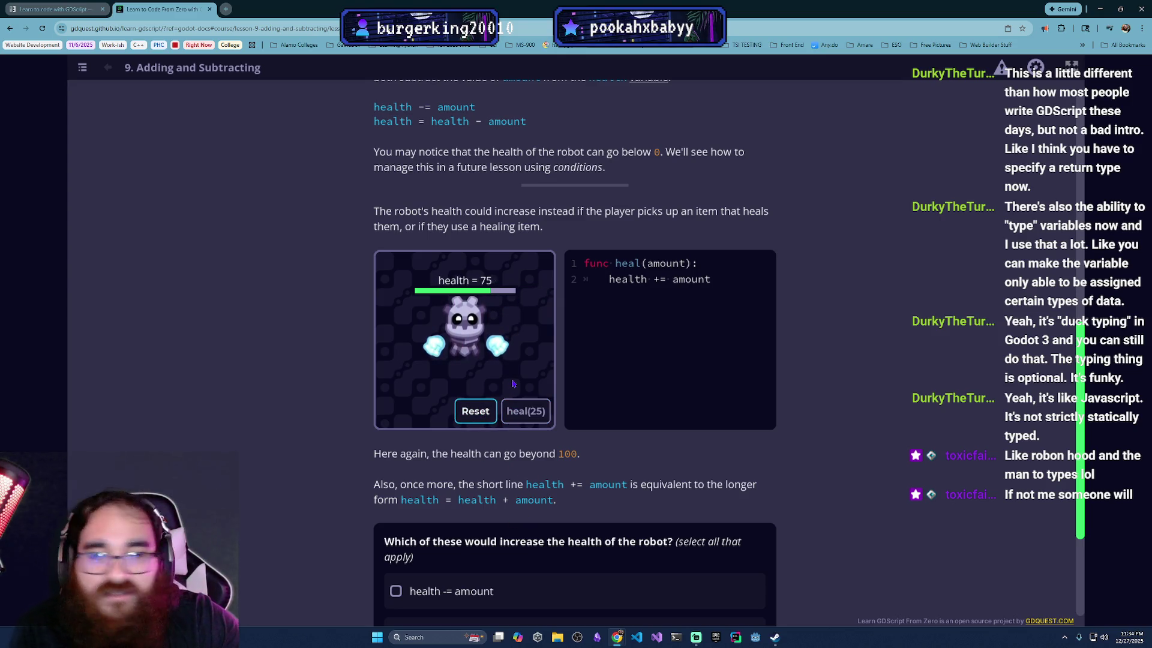
left_click(533, 416)
scroll(540, 433, "down", 1)
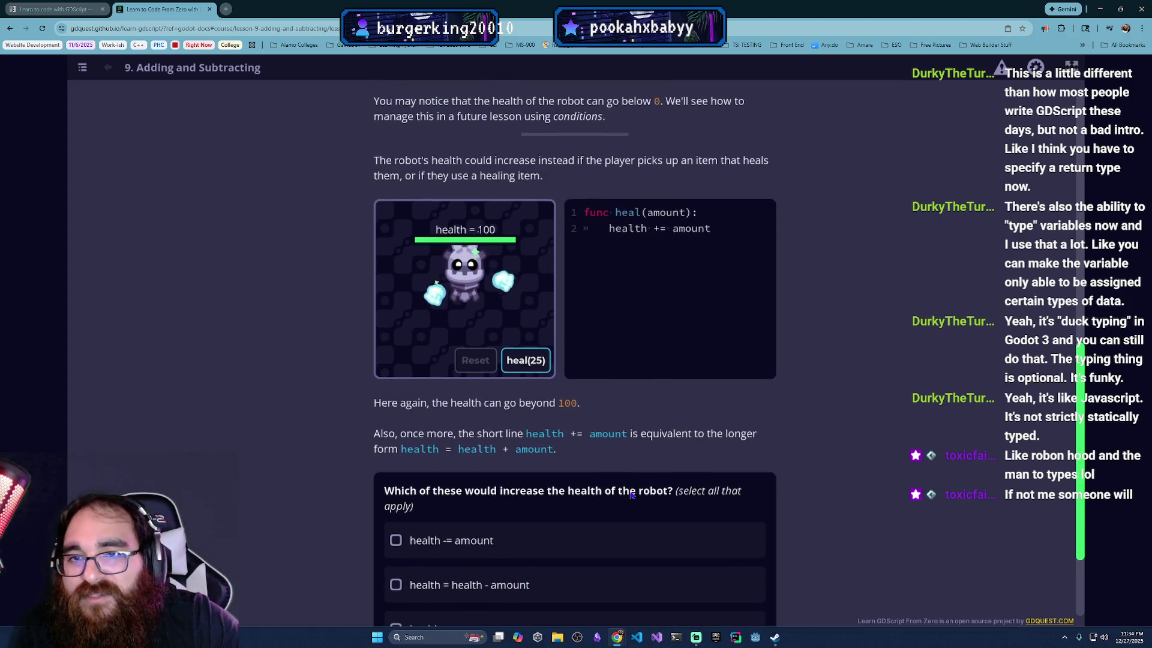
scroll(708, 344, "down", 1)
scroll(709, 344, "down", 1)
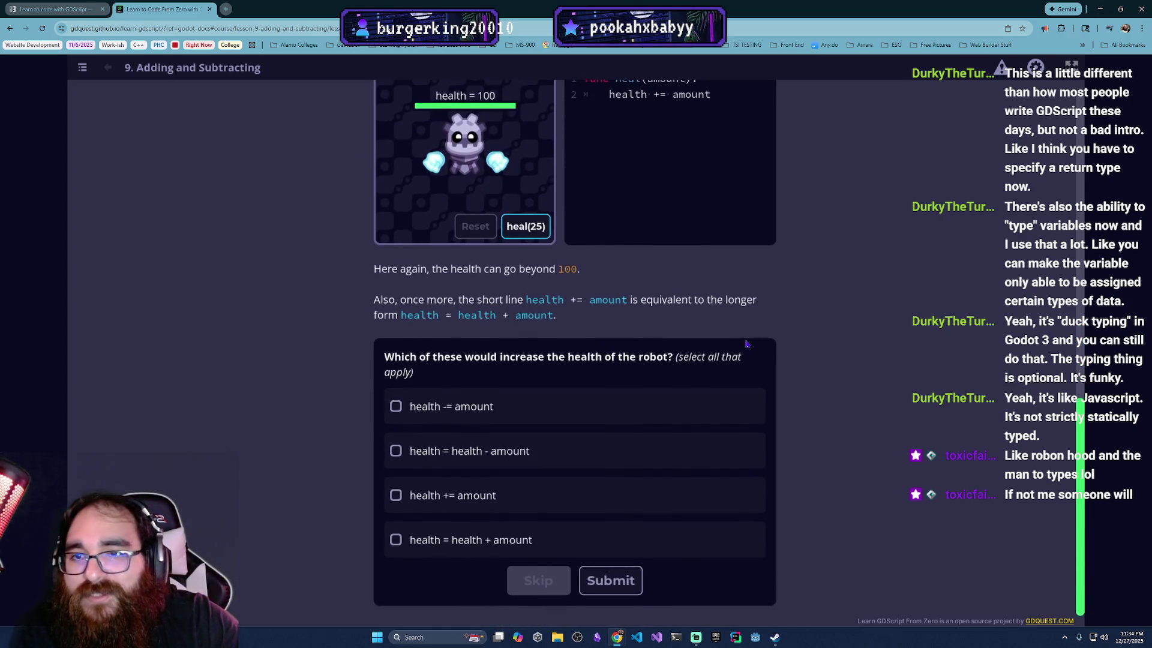
scroll(857, 393, "down", 1)
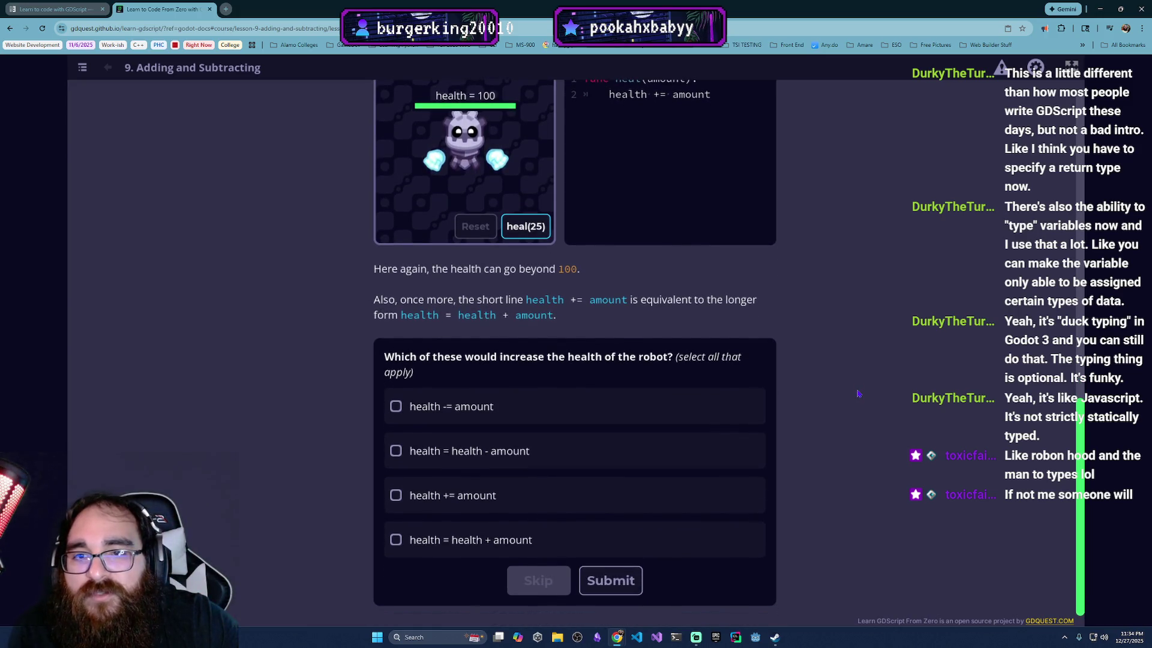
scroll(858, 394, "up", 1)
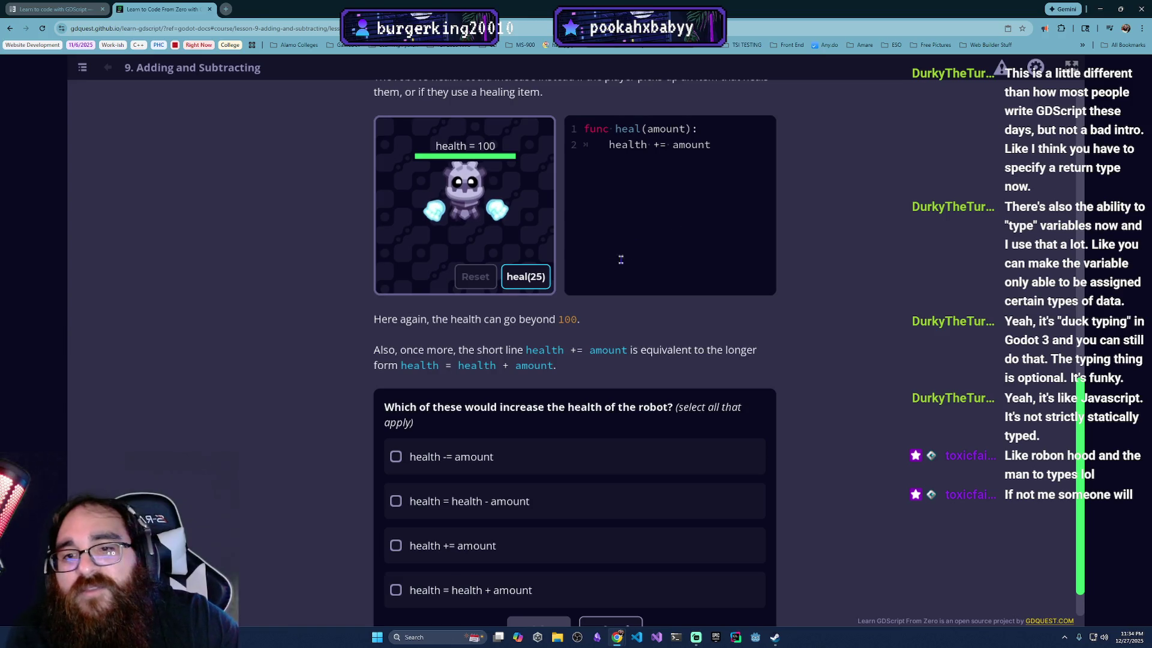
scroll(550, 469, "down", 1)
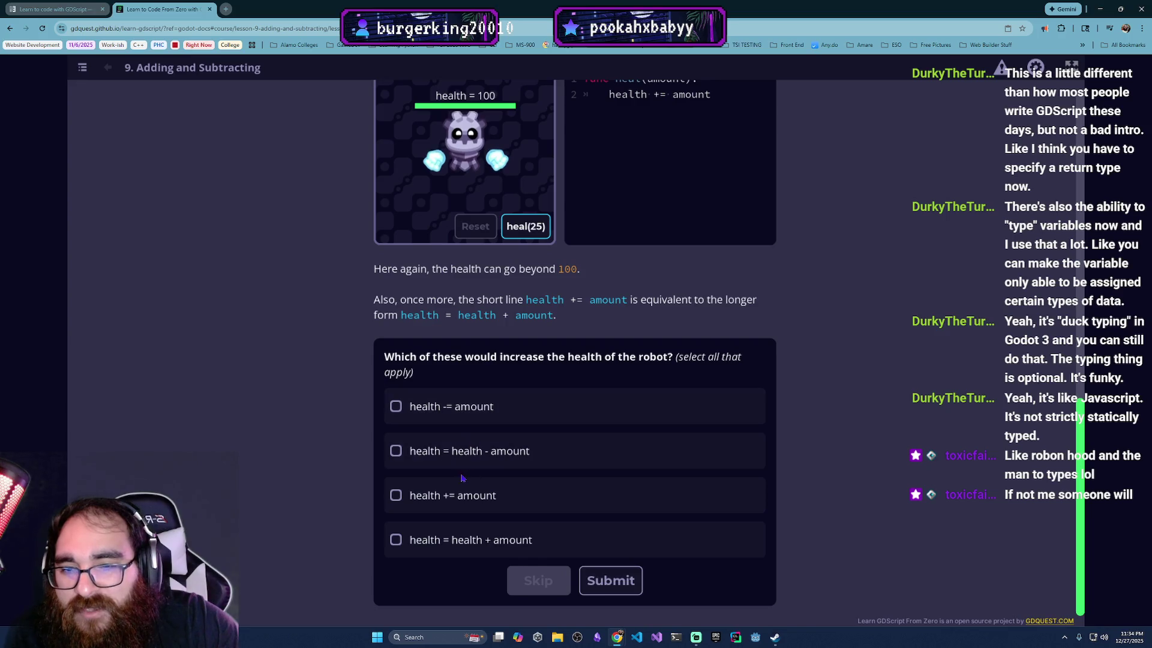
Step: Answer the heal quiz with 'health += amount' and 'health = health + amount', then start Damaging The Robot
left_click(397, 495)
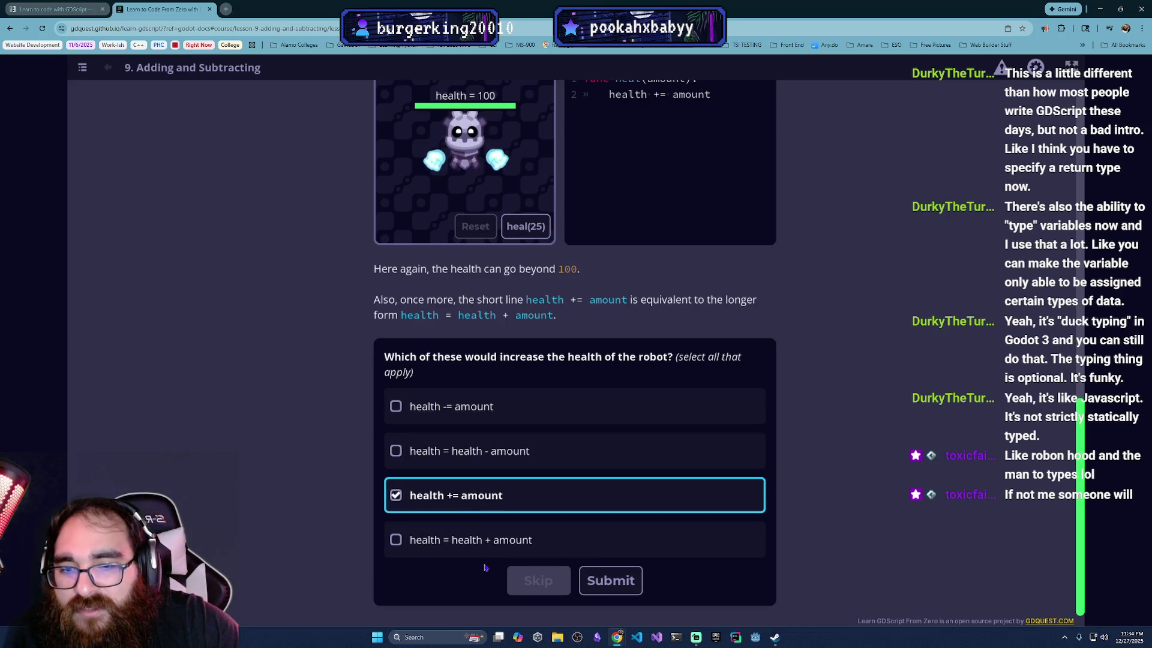
left_click(469, 540)
left_click(595, 584)
scroll(408, 499, "down", 2)
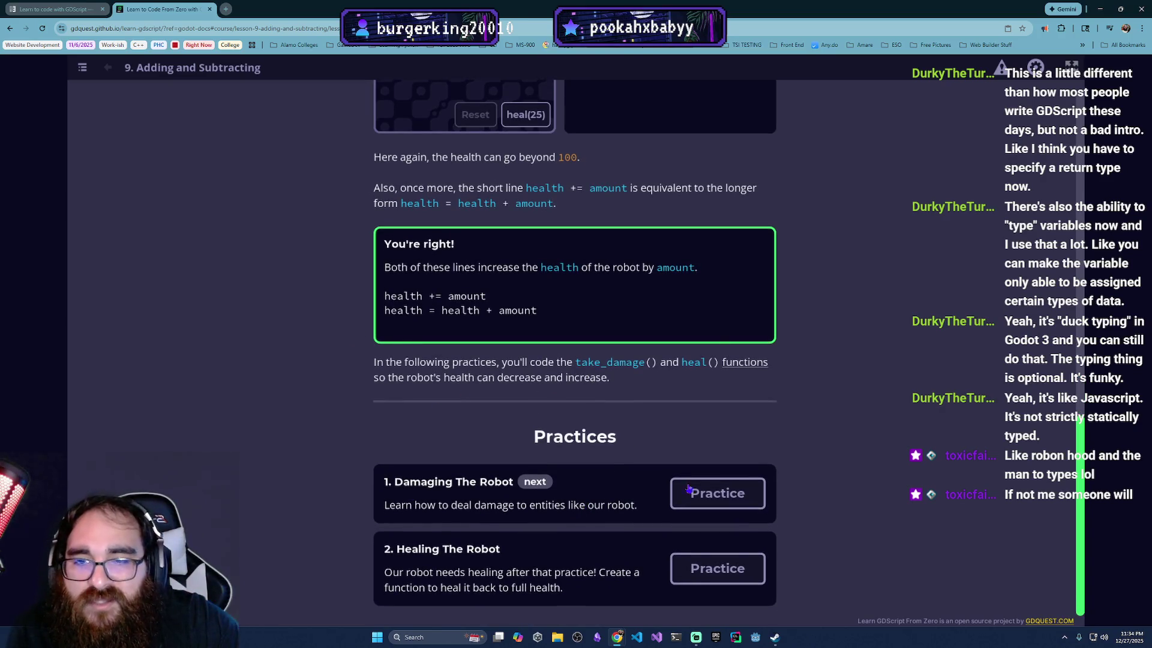
left_click(718, 494)
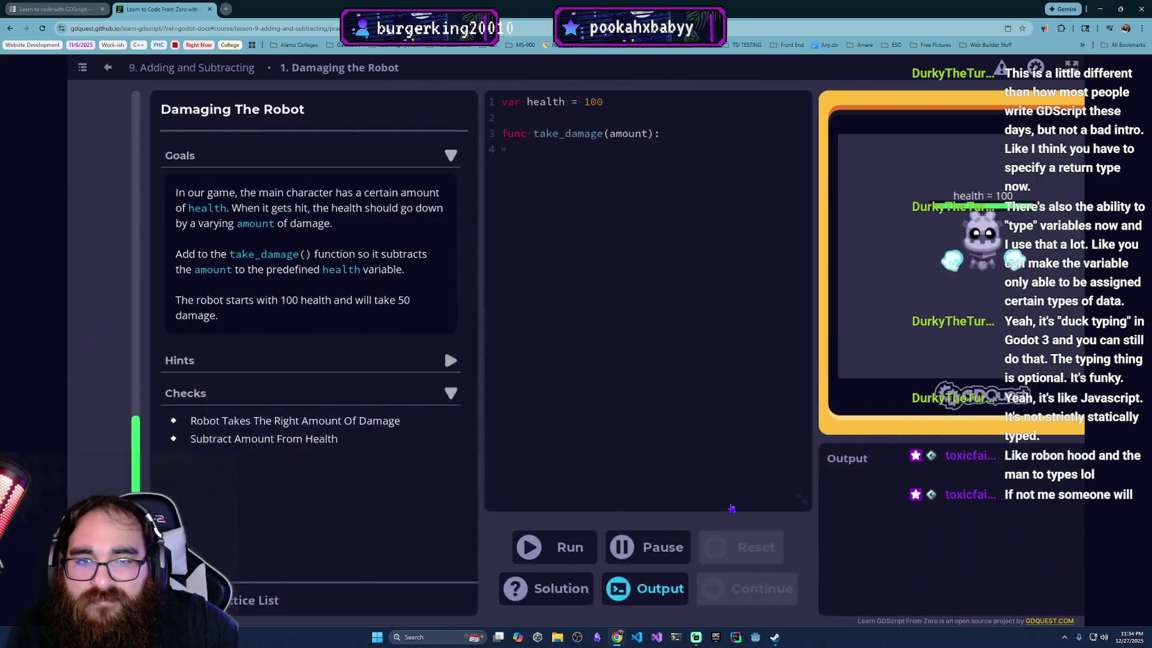
Step: Make take_damage run health -= amount, pass the check and continue to Healing The Robot
left_click(597, 423)
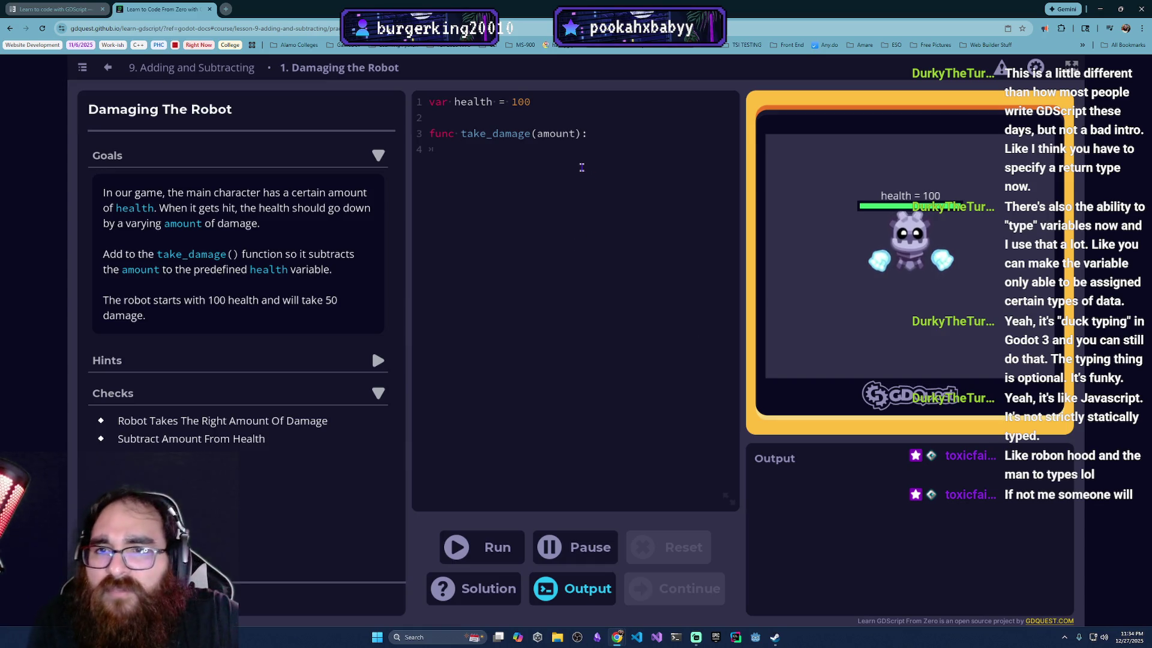
left_click(583, 137)
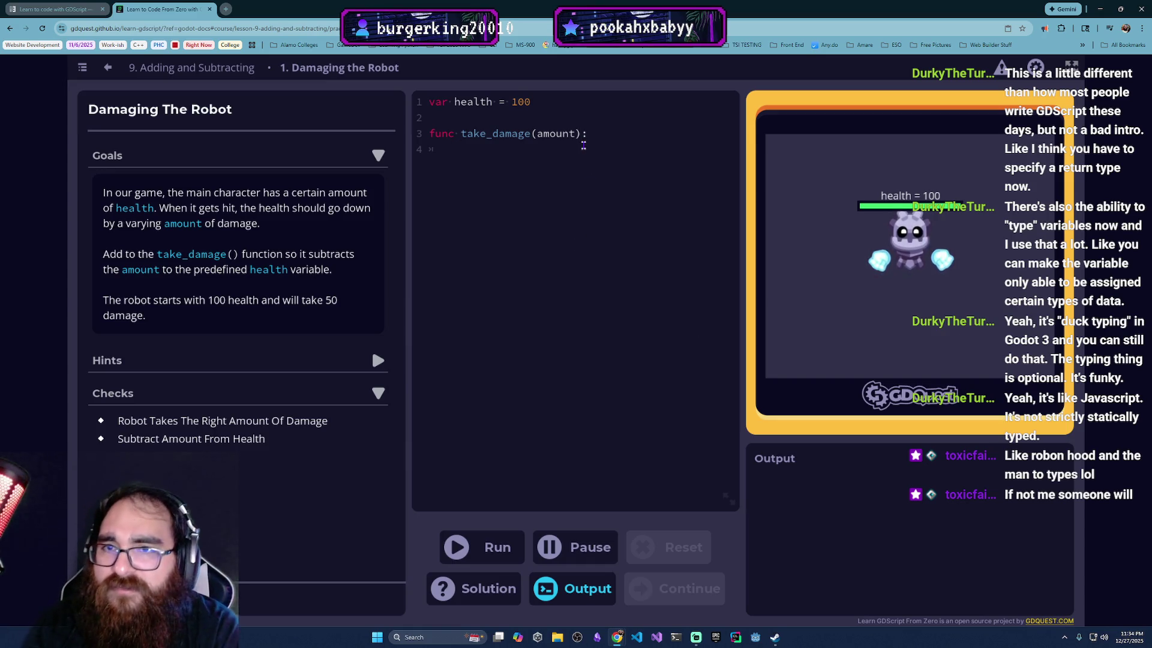
type("health = ")
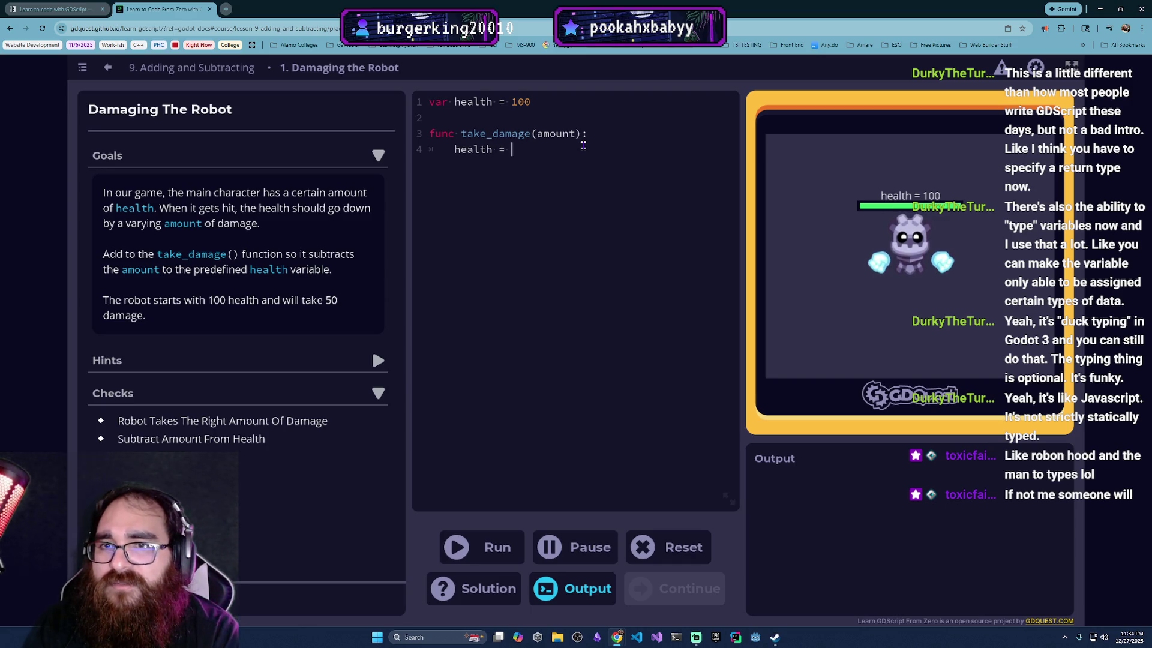
key("BackSpace")
key("BackSpace")
type("-=")
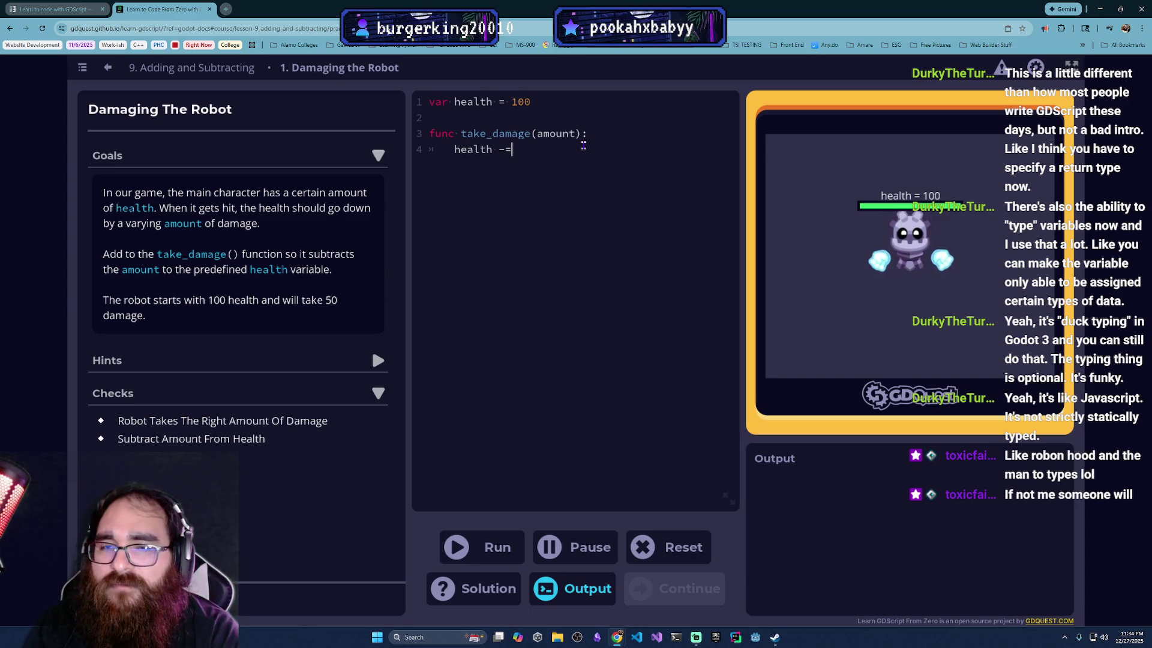
type(" amount)")
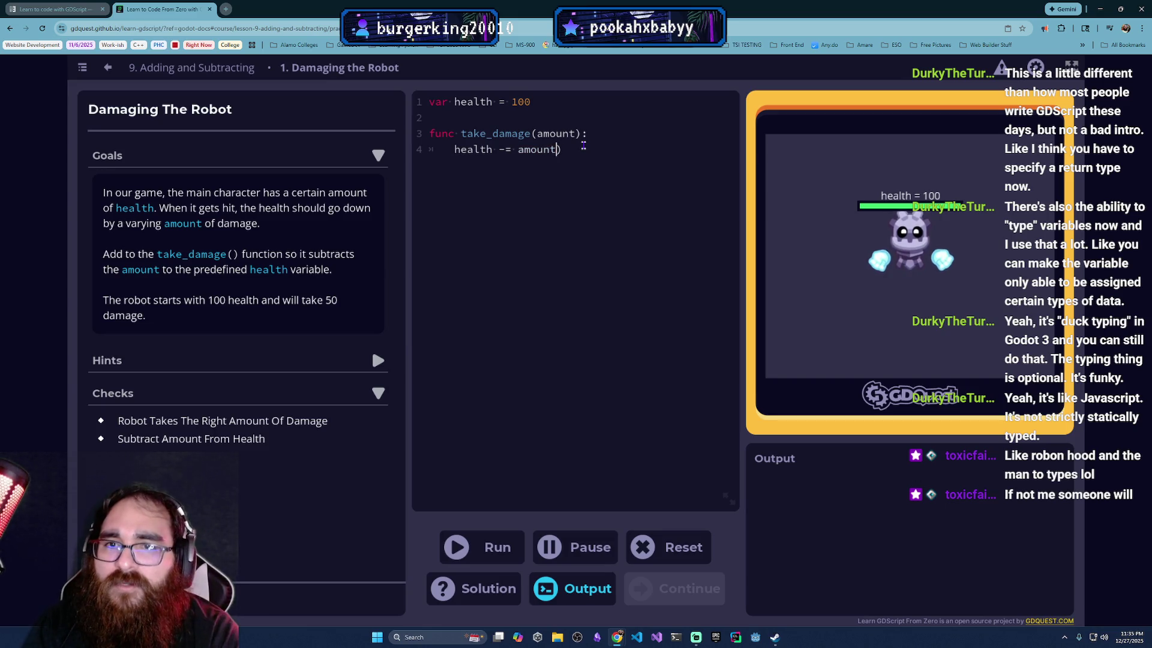
key("BackSpace")
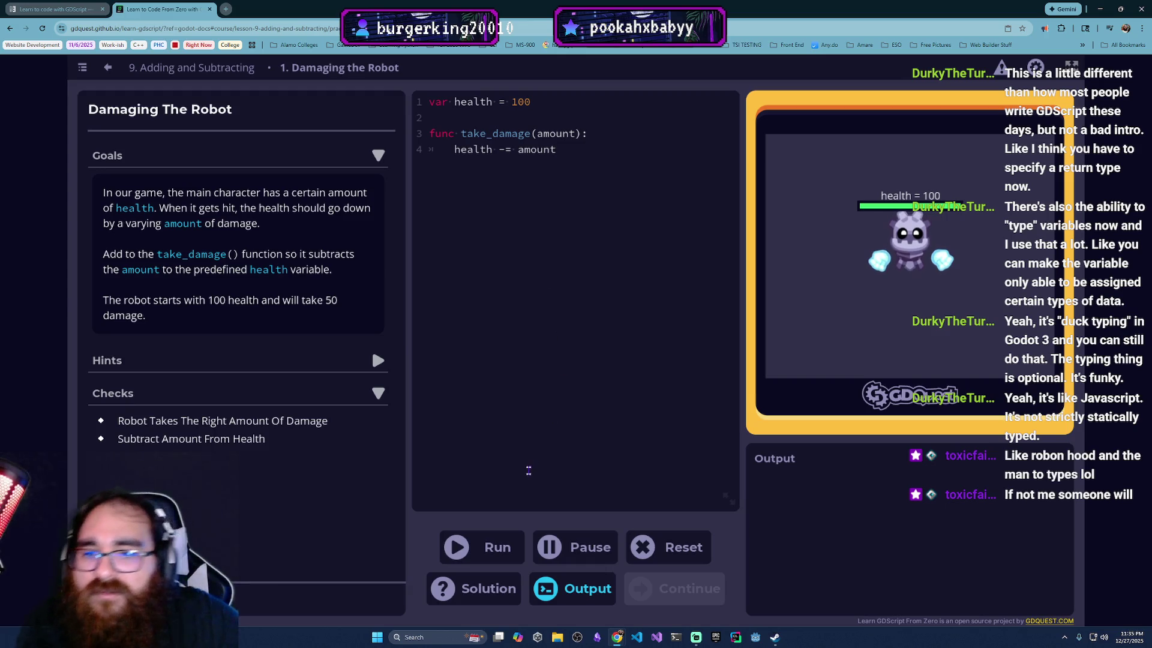
left_click(482, 547)
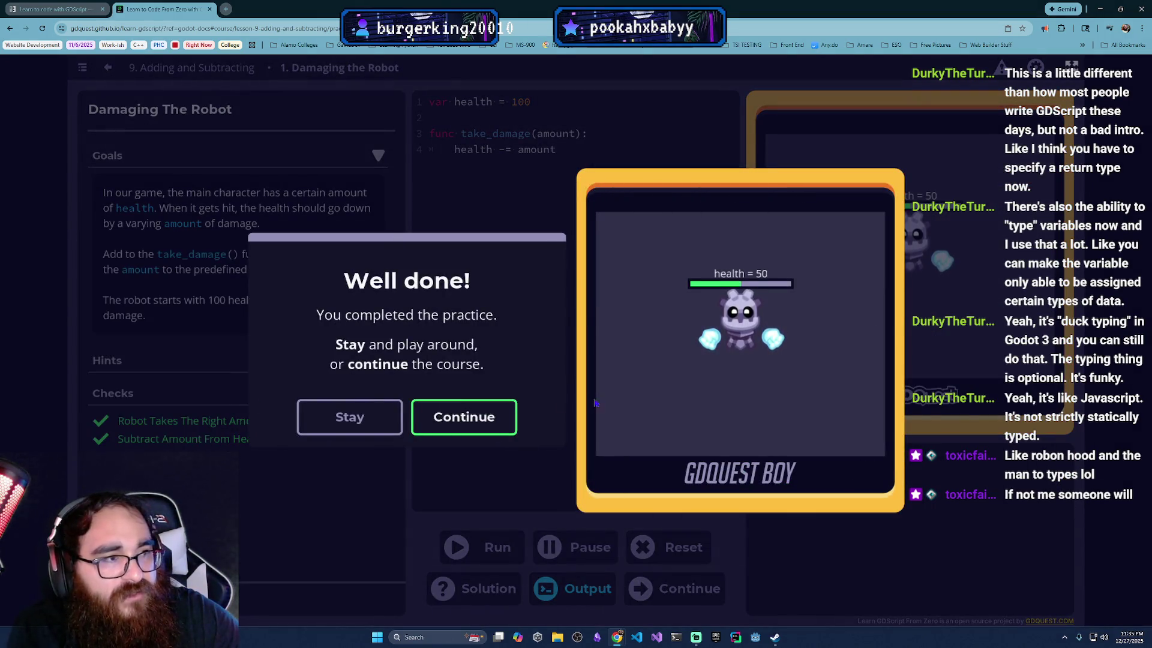
left_click(483, 423)
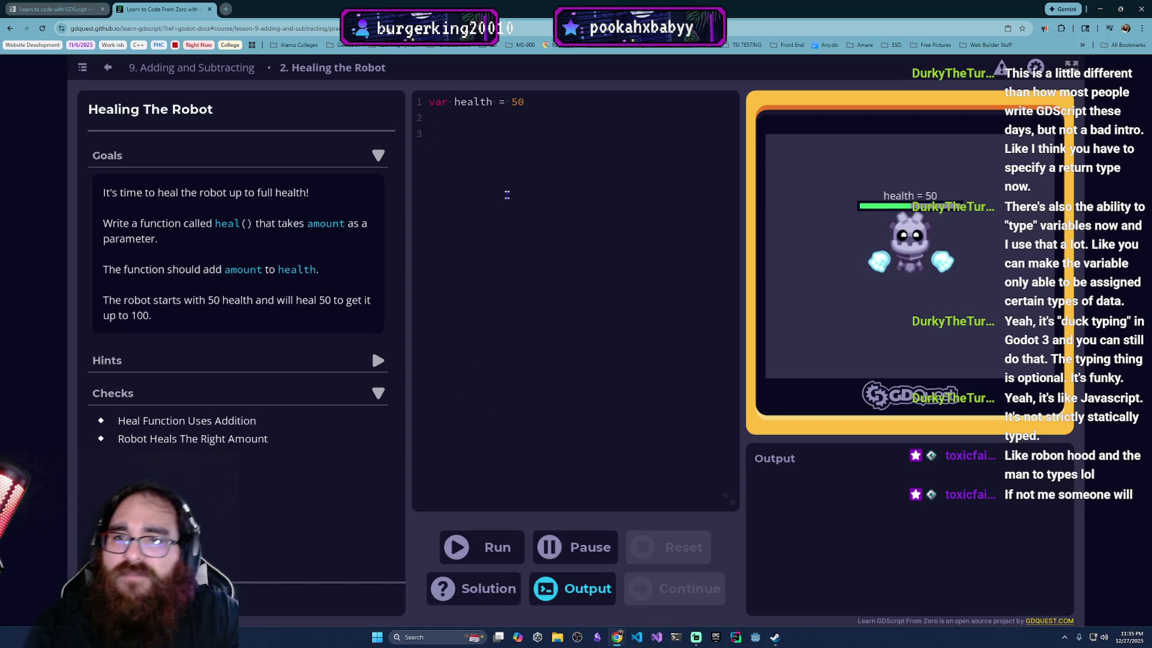
type("func ")
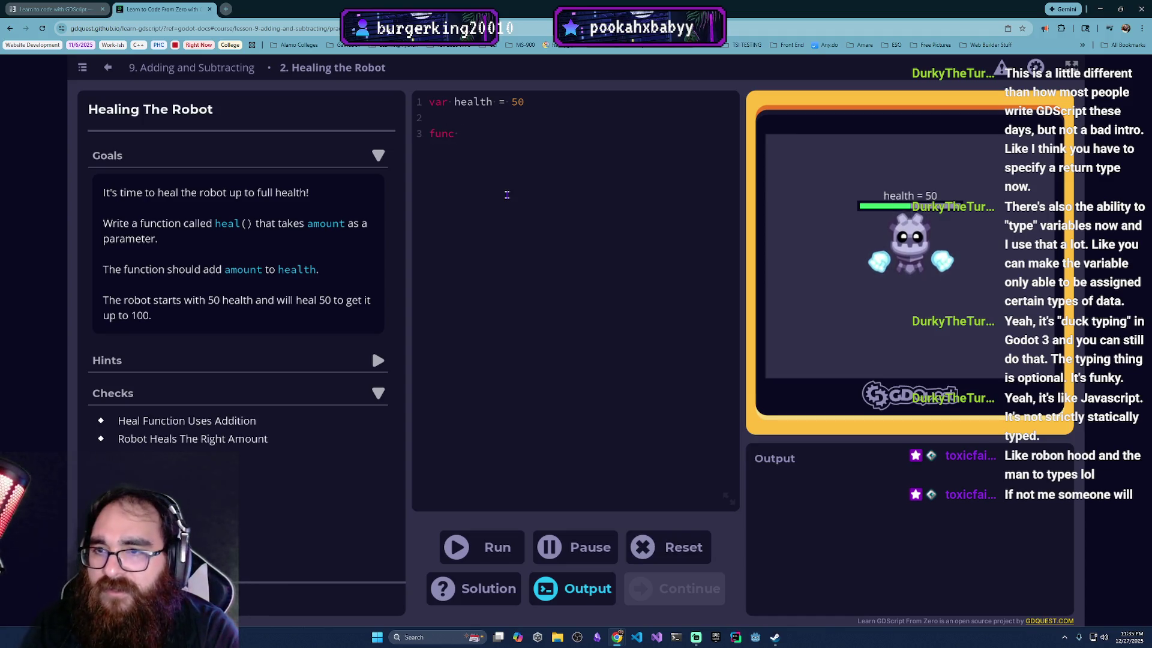
type("heal():")
Step: Give heal() an amount parameter with health += amount, pass it and continue to Lesson 10
key("Return")
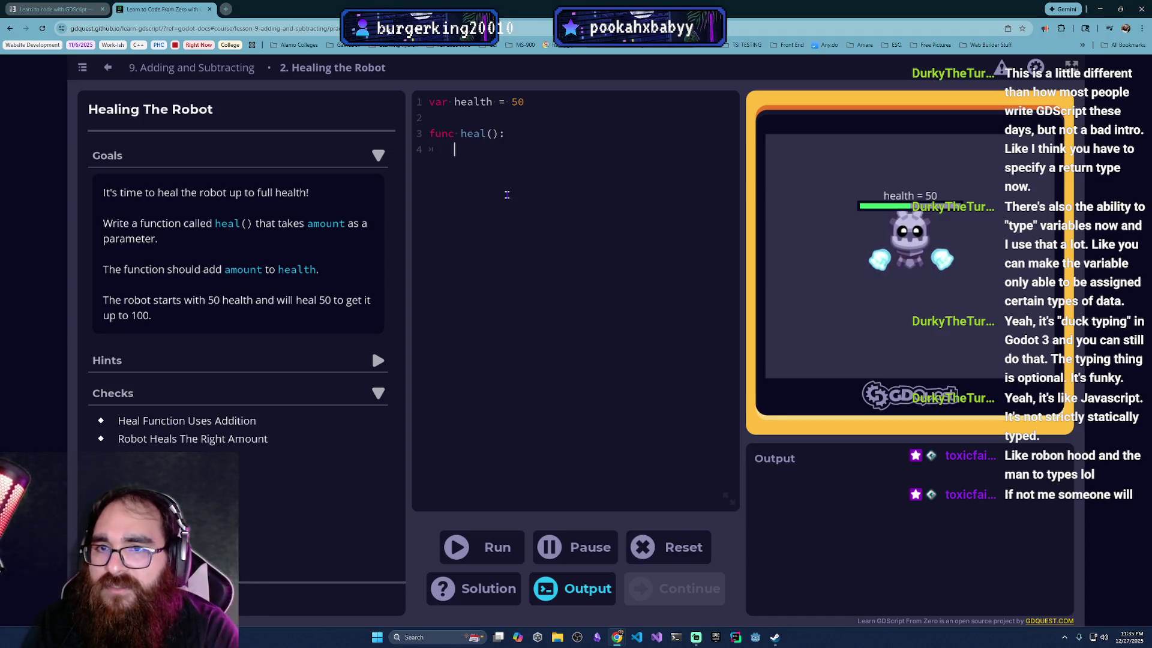
type("health +")
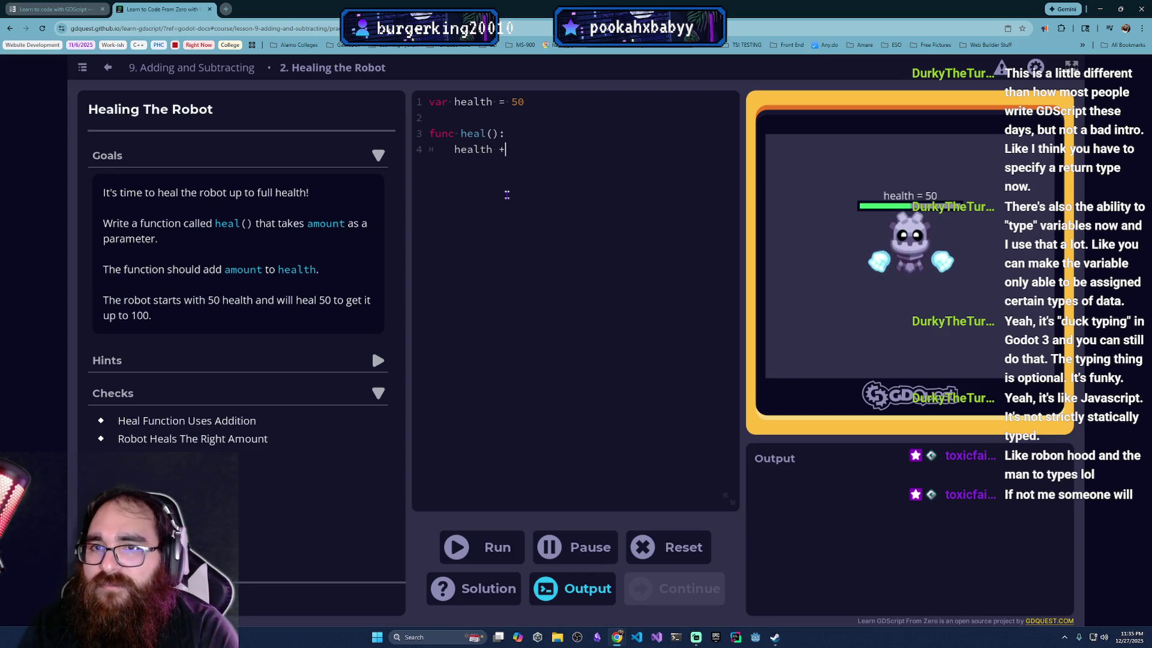
key("BackSpace")
key("BackSpace")
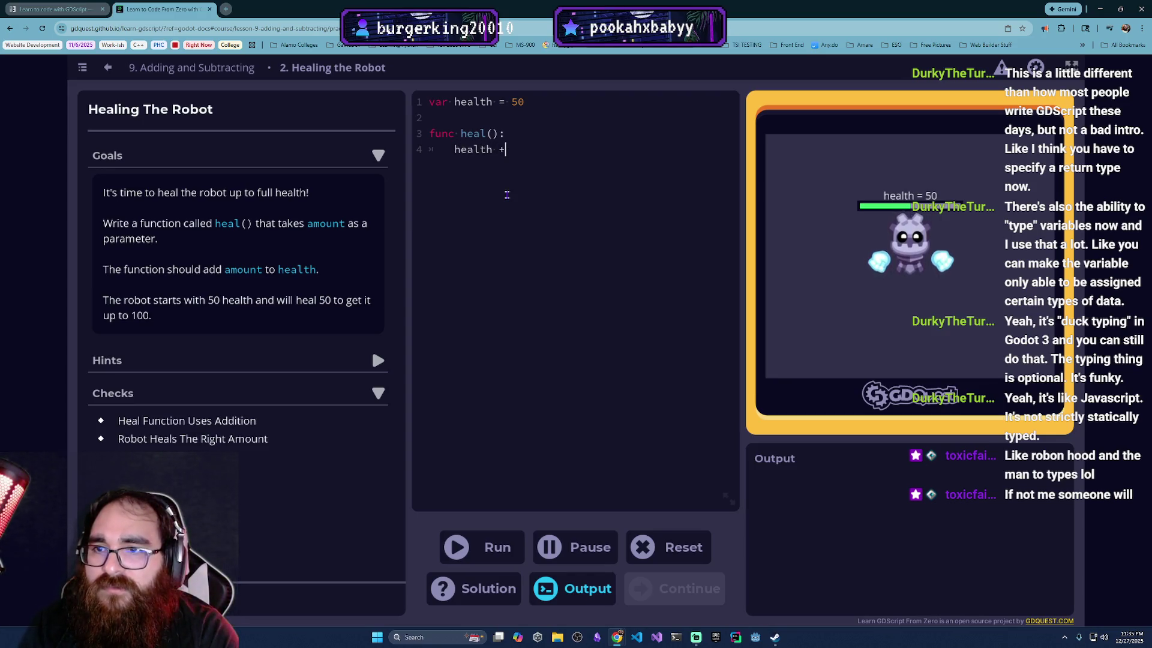
type("=")
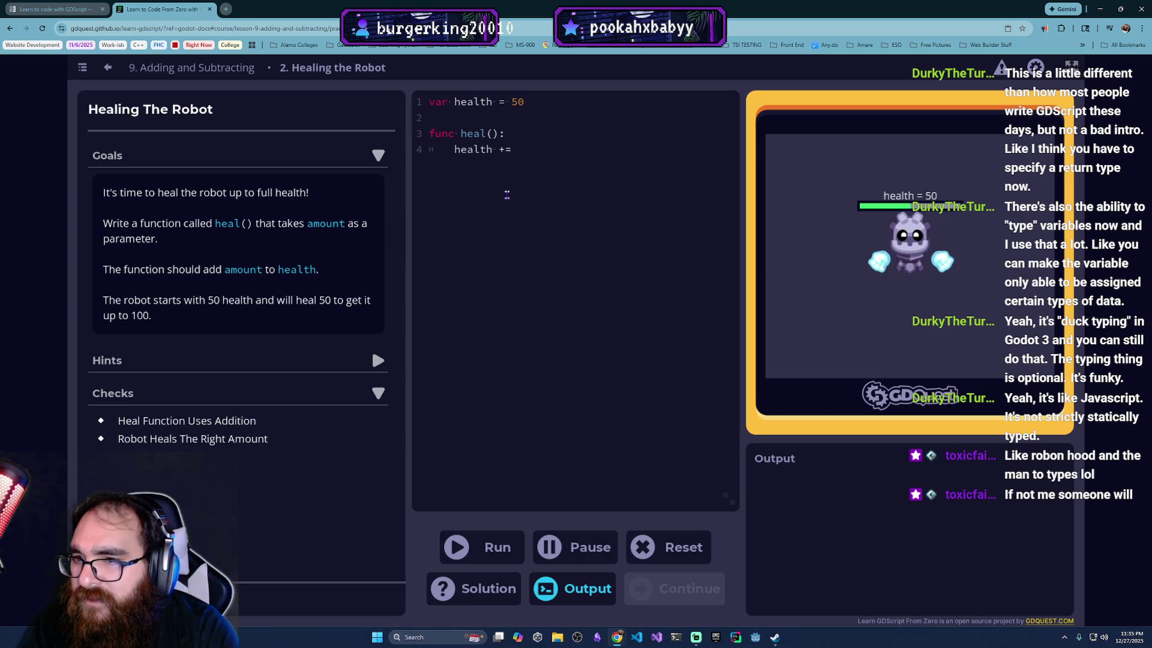
type(" 50")
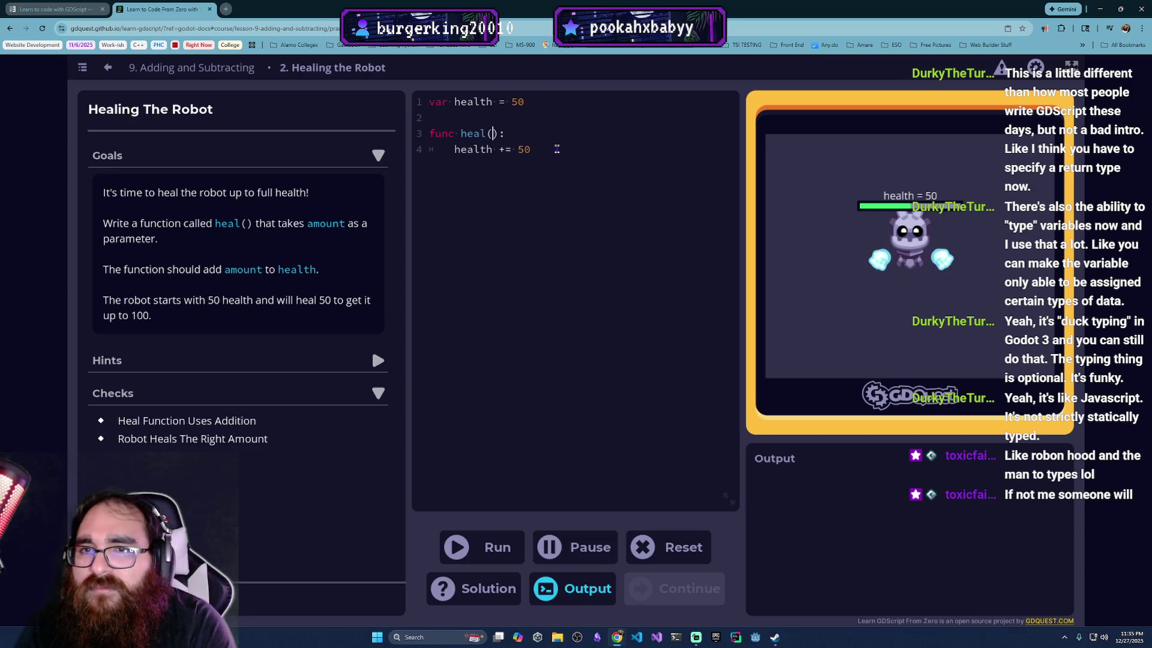
type("amount")
left_click_drag(558, 149, 517, 149)
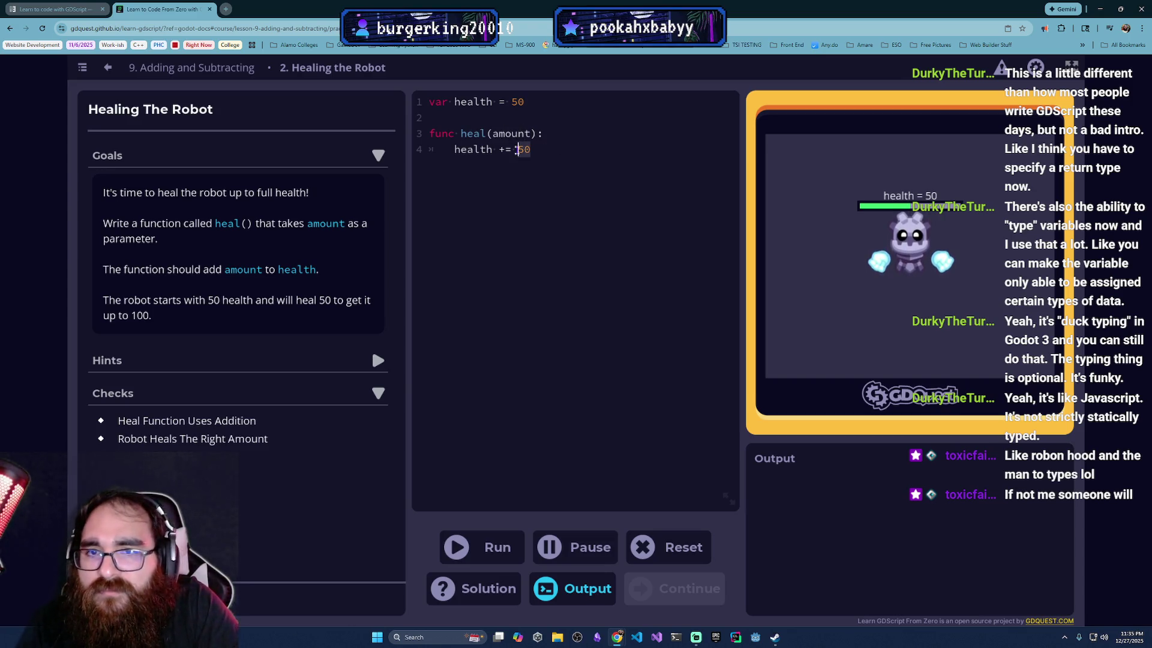
type("amount")
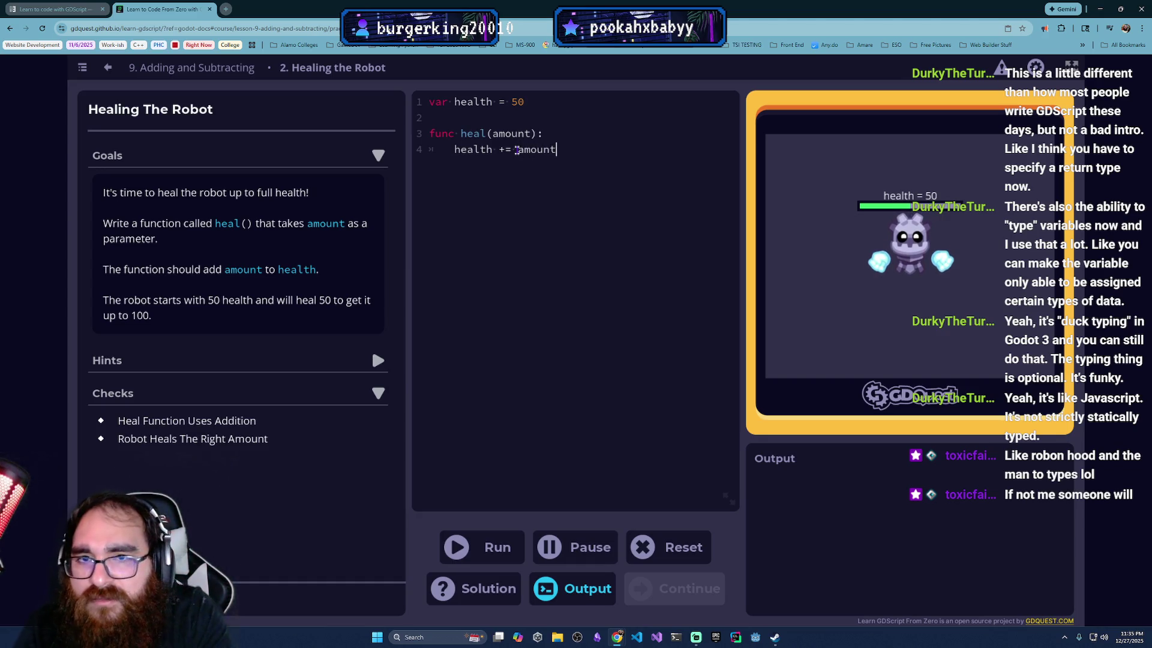
key("ctrl+Return")
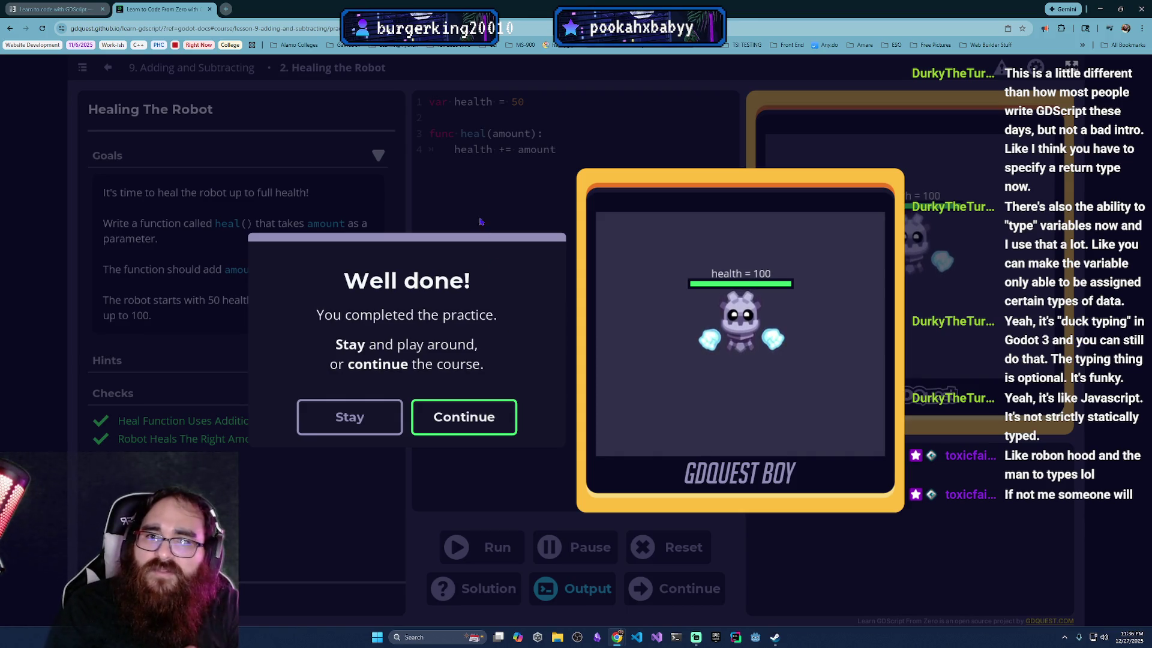
left_click(500, 417)
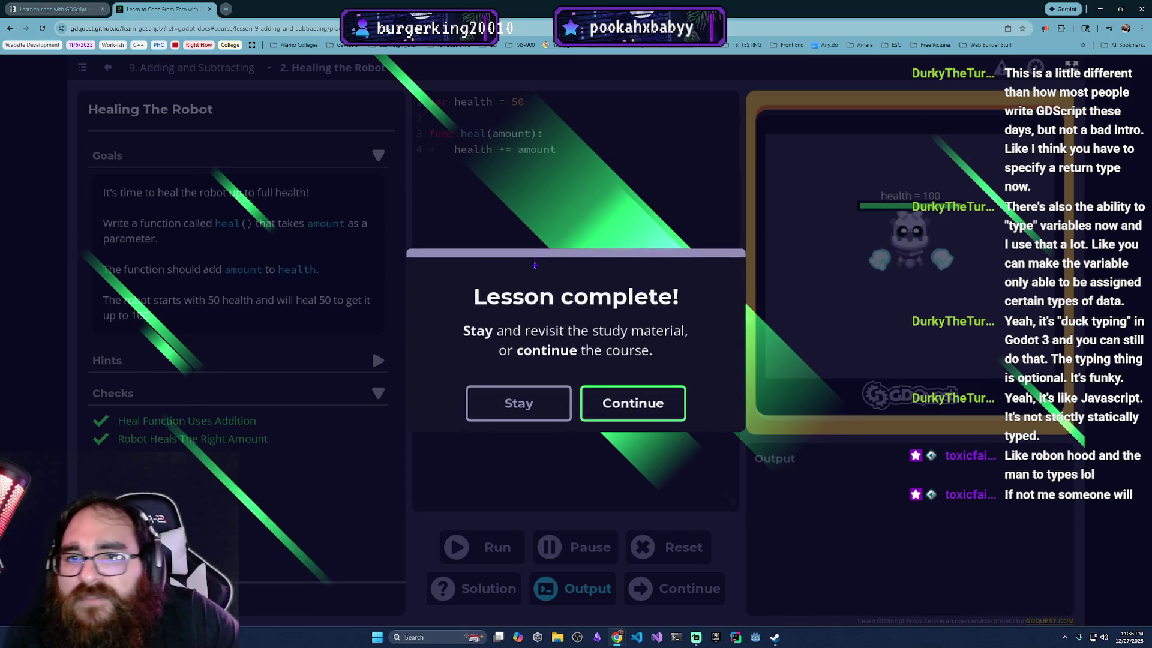
left_click(671, 393)
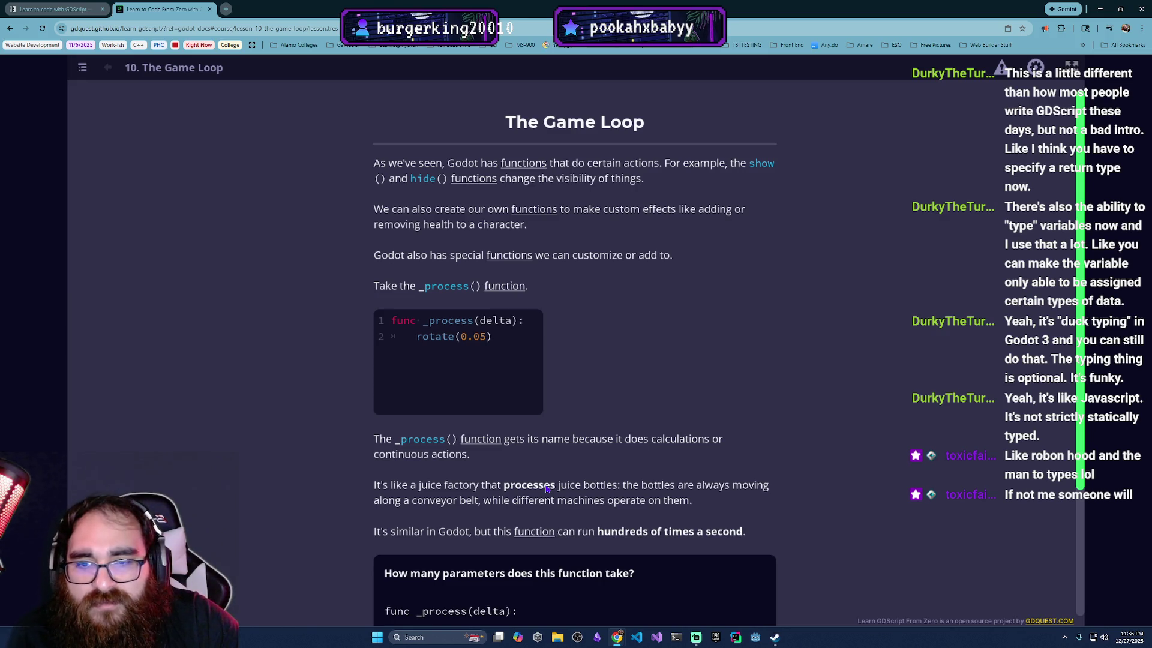
scroll(576, 468, "down", 2)
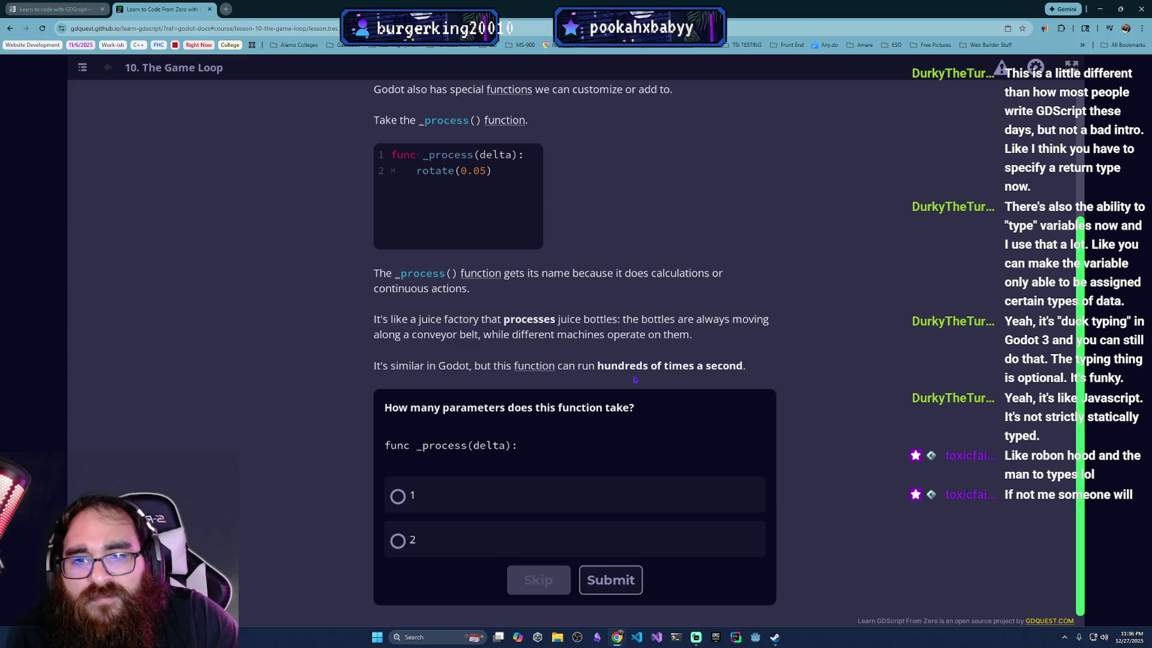
scroll(612, 369, "up", 1)
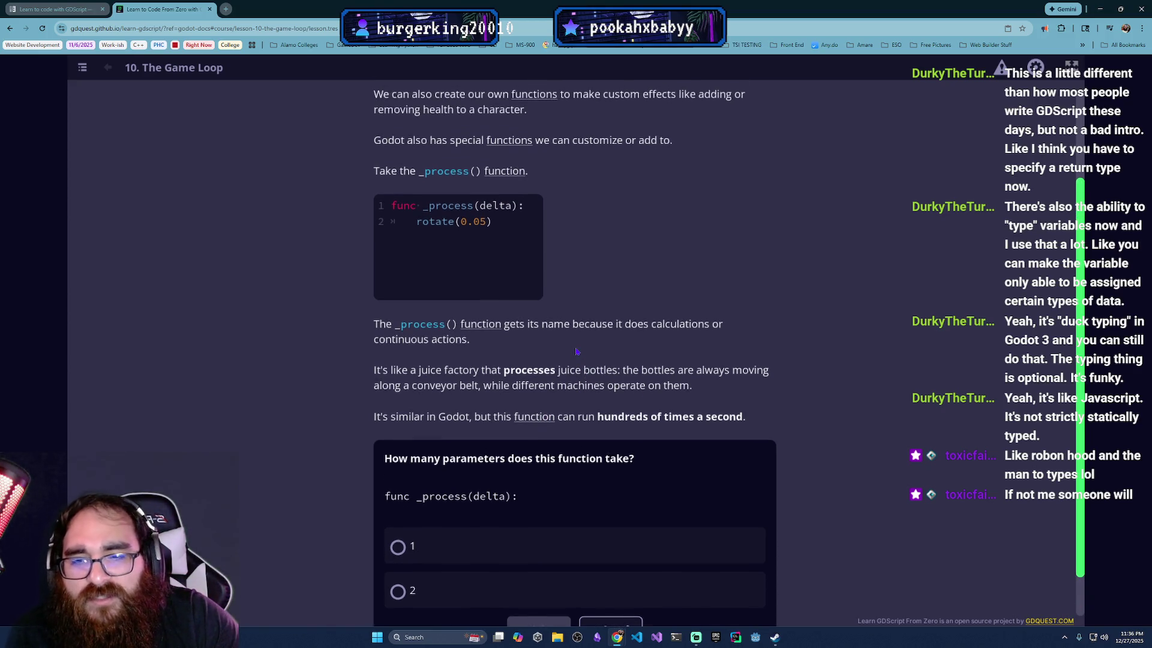
scroll(576, 352, "down", 1)
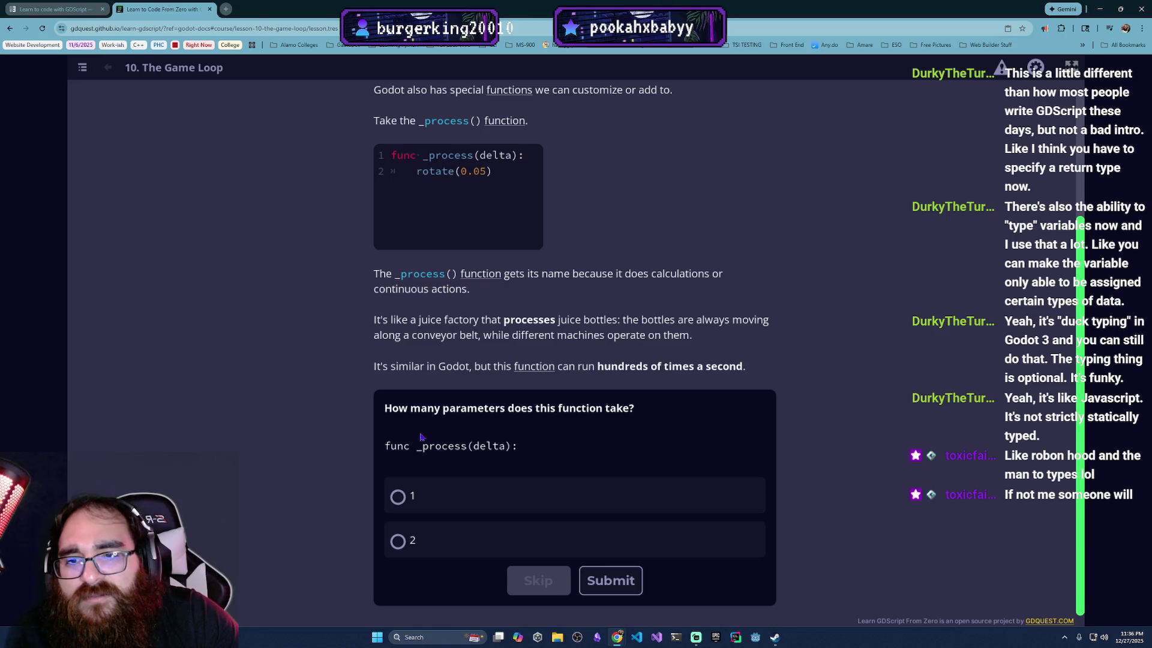
Step: Answer that _process(delta) takes 1 parameter and submit
left_click(452, 494)
left_click(609, 580)
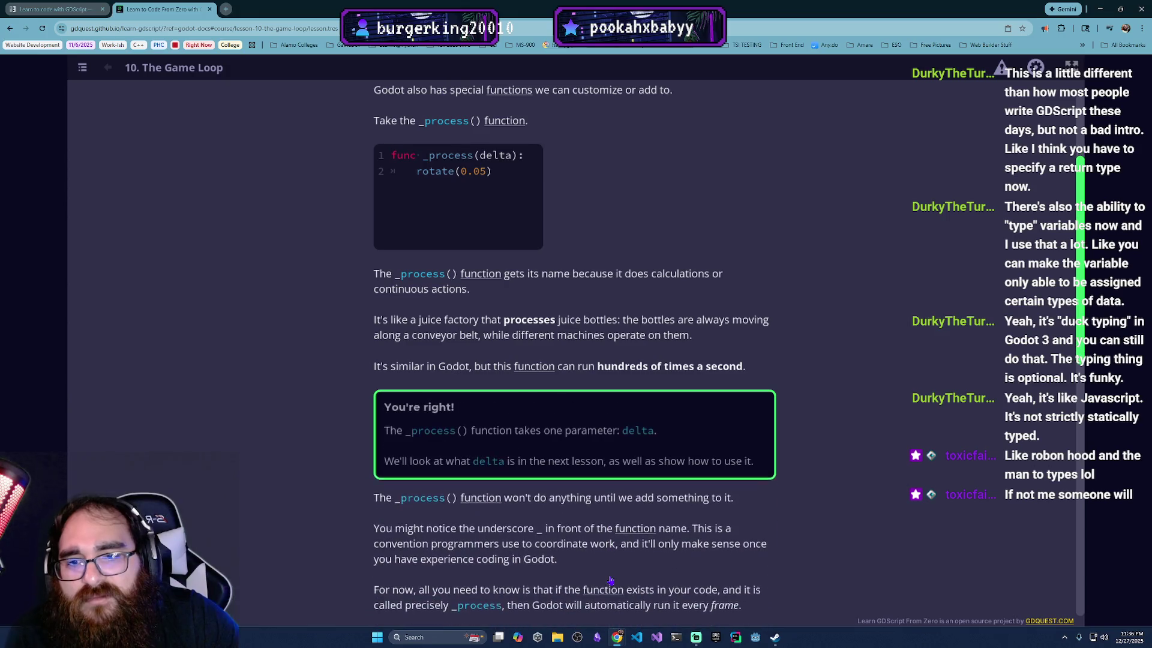
scroll(585, 495, "down", 2)
scroll(585, 495, "down", 1)
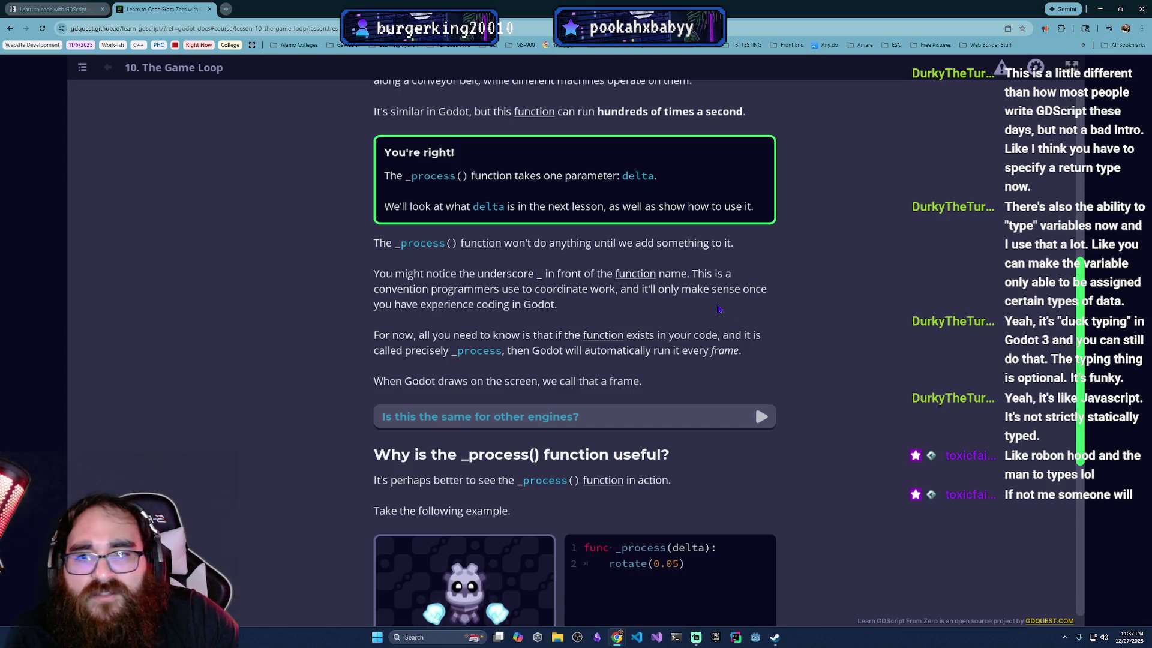
scroll(691, 324, "down", 1)
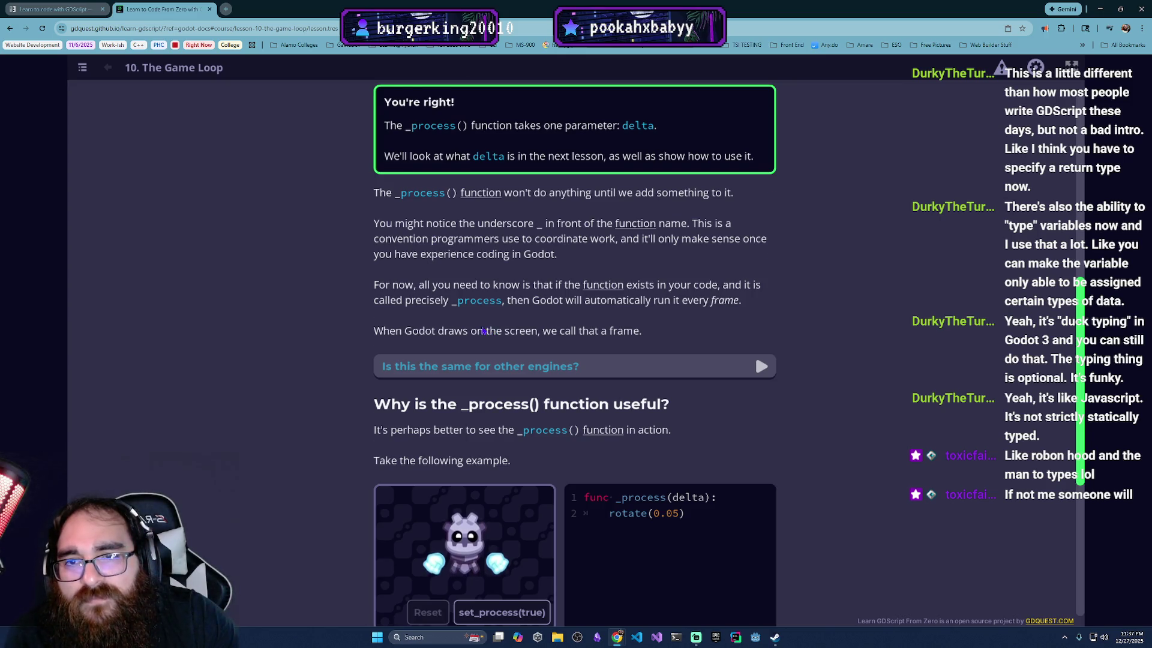
scroll(493, 334, "up", 2)
scroll(483, 332, "up", 2)
scroll(494, 260, "down", 3)
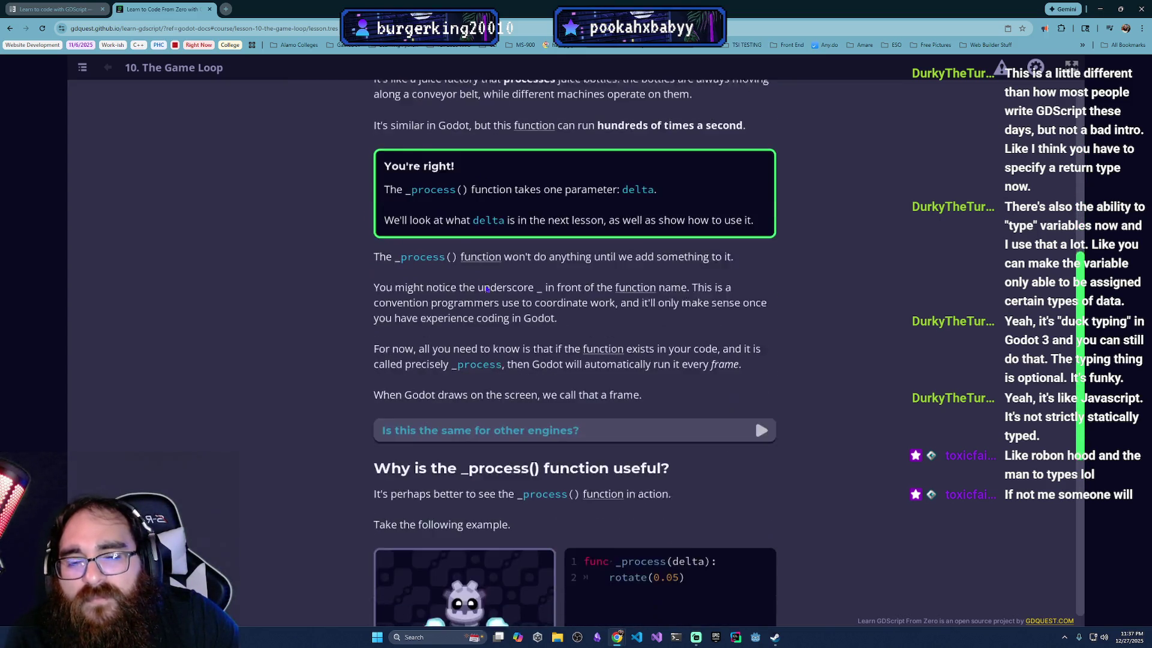
scroll(525, 382, "up", 3)
scroll(526, 383, "down", 1)
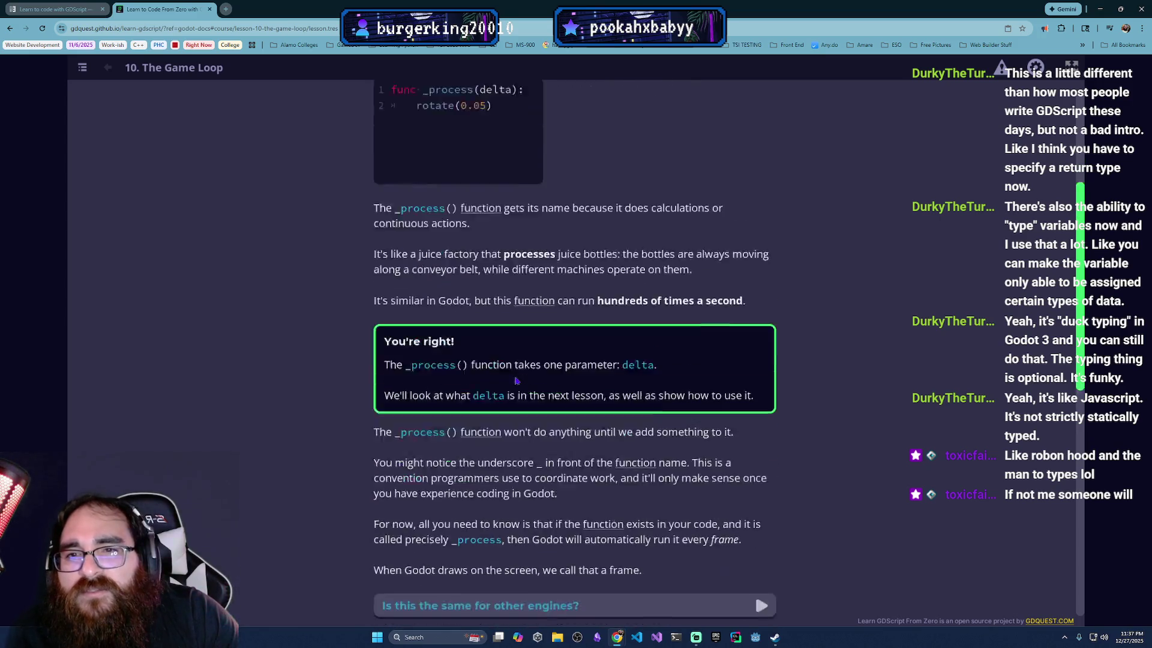
scroll(513, 379, "down", 1)
scroll(510, 377, "down", 2)
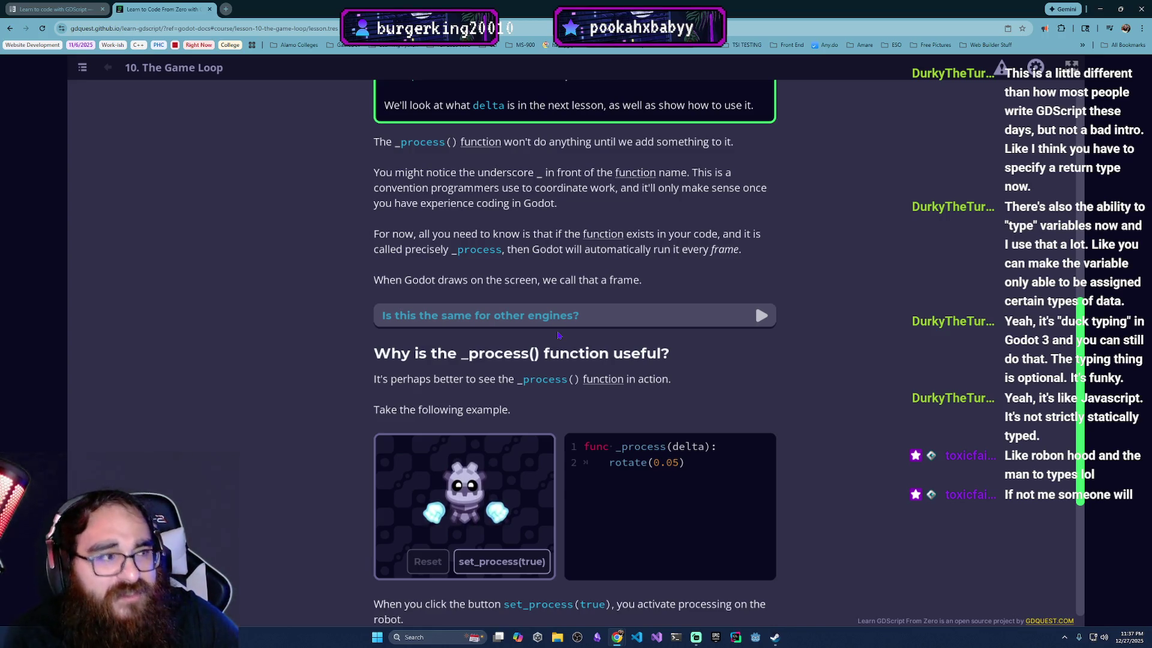
scroll(559, 335, "up", 2)
scroll(505, 288, "up", 2)
scroll(462, 247, "up", 1)
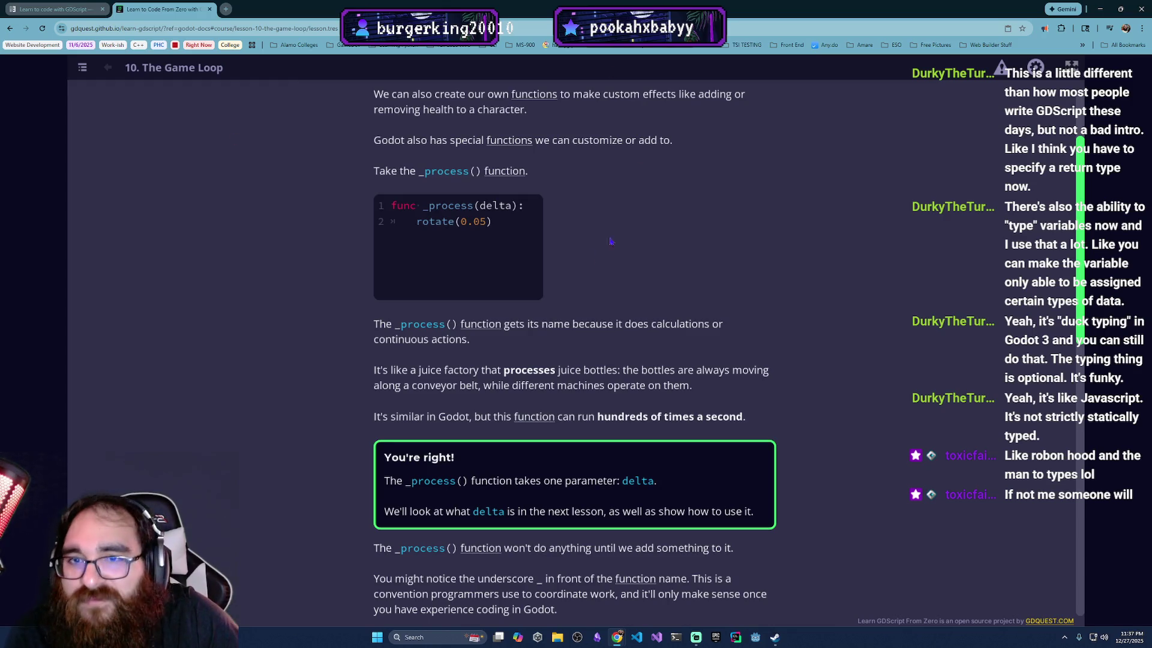
scroll(474, 237, "down", 1)
scroll(475, 237, "down", 1)
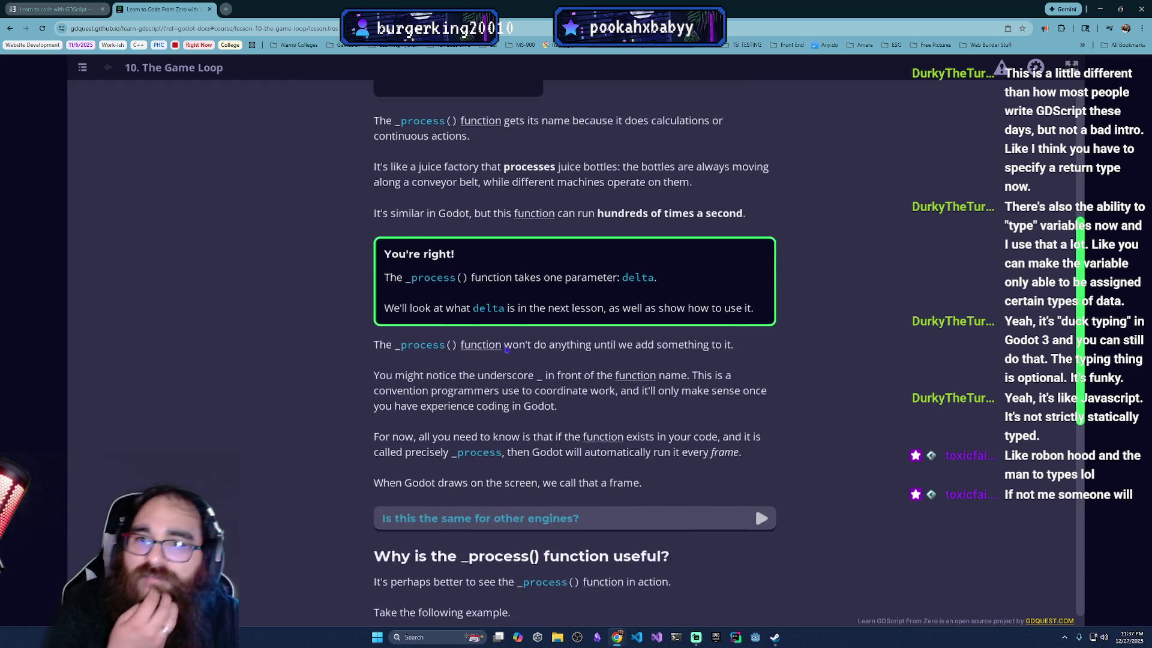
scroll(475, 237, "down", 2)
scroll(356, 545, "down", 1)
scroll(495, 495, "up", 2)
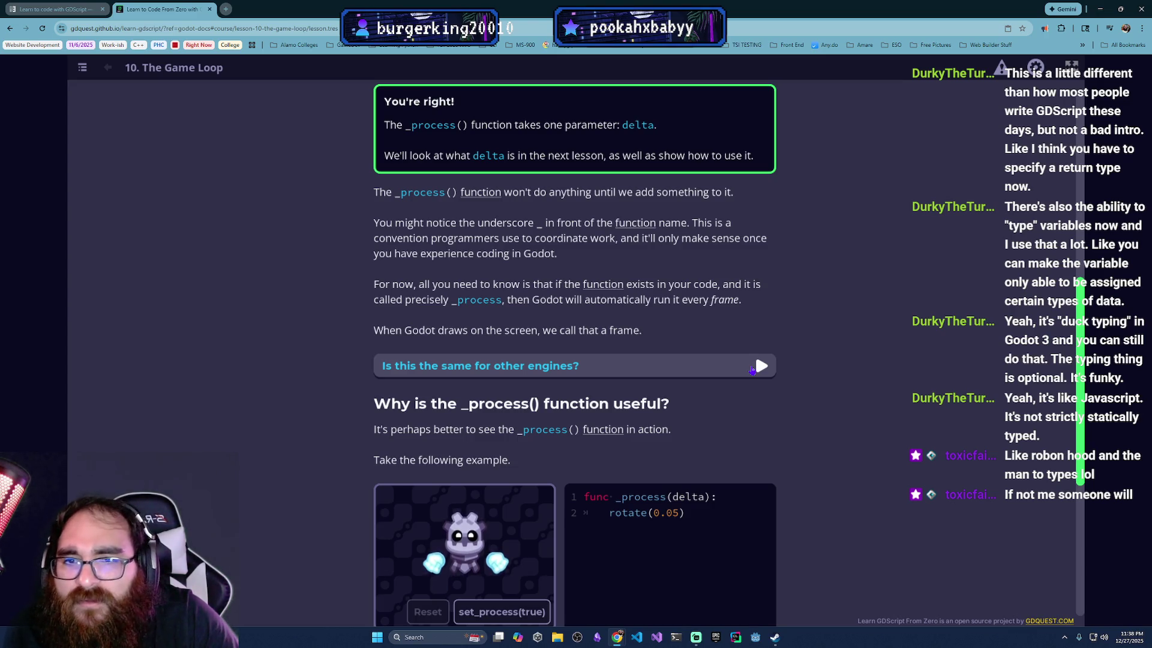
Step: Expand the other-engines note, then run set_process(true) and reset the robot upright, twice
left_click(754, 367)
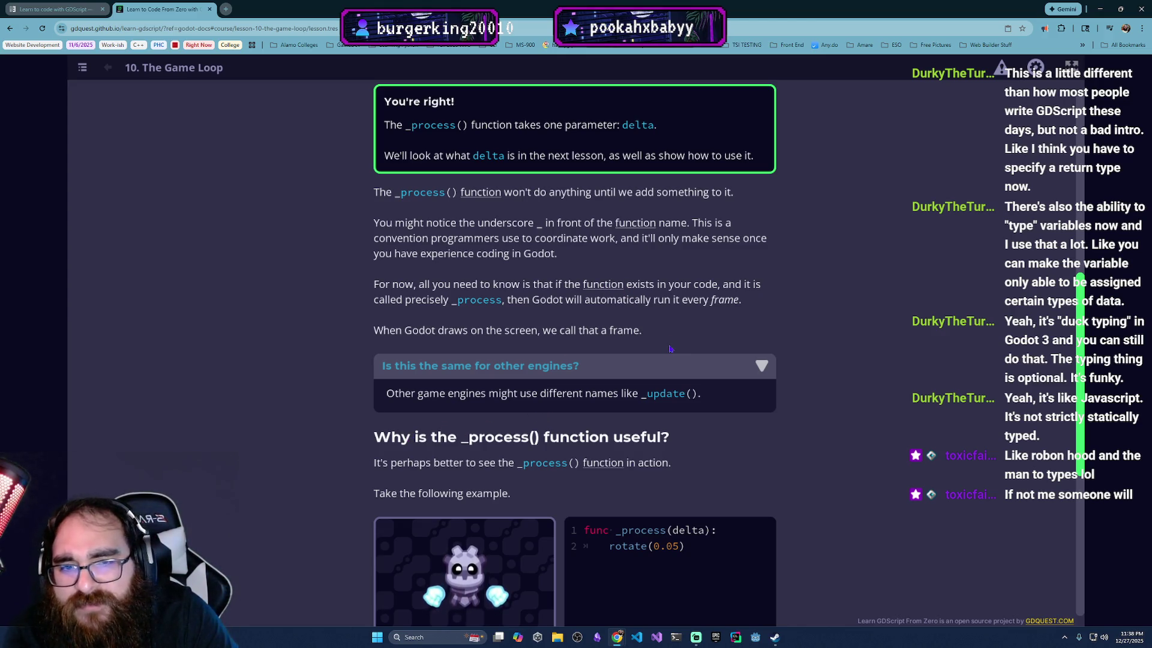
scroll(730, 441, "down", 2)
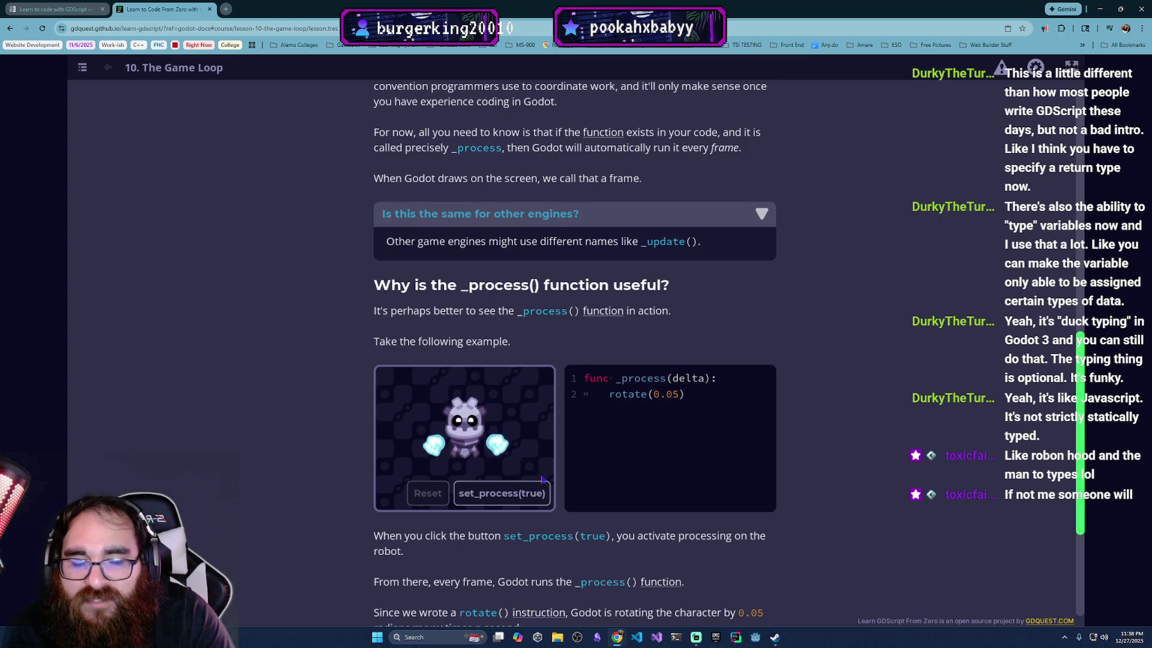
left_click(507, 498)
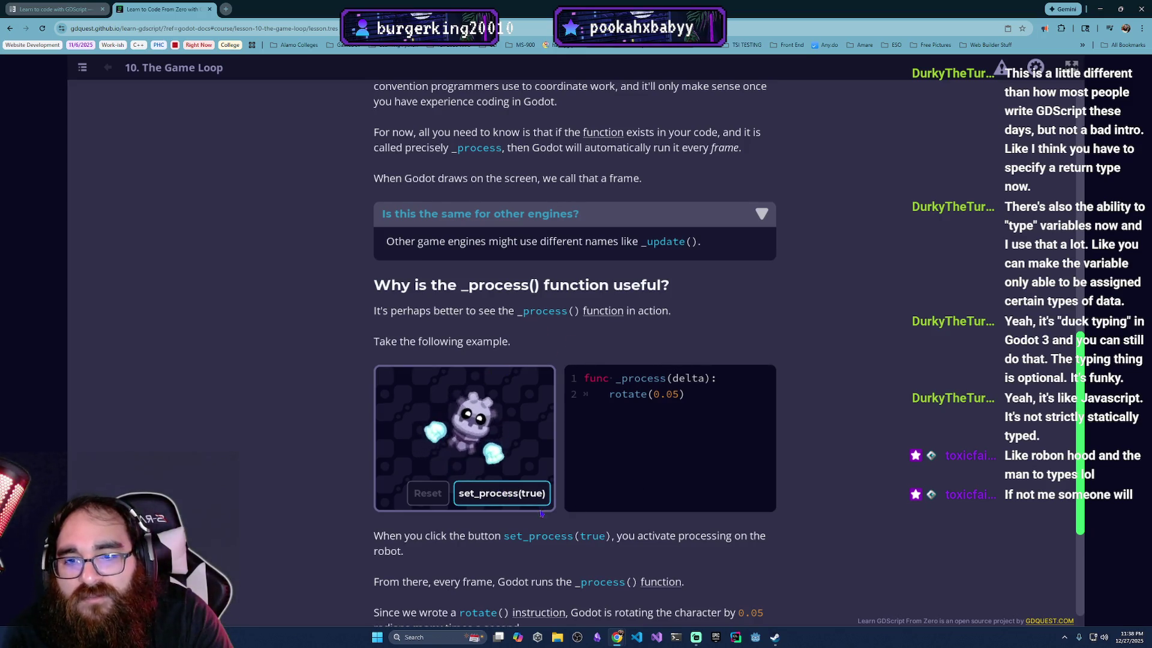
left_click(427, 495)
scroll(429, 509, "down", 2)
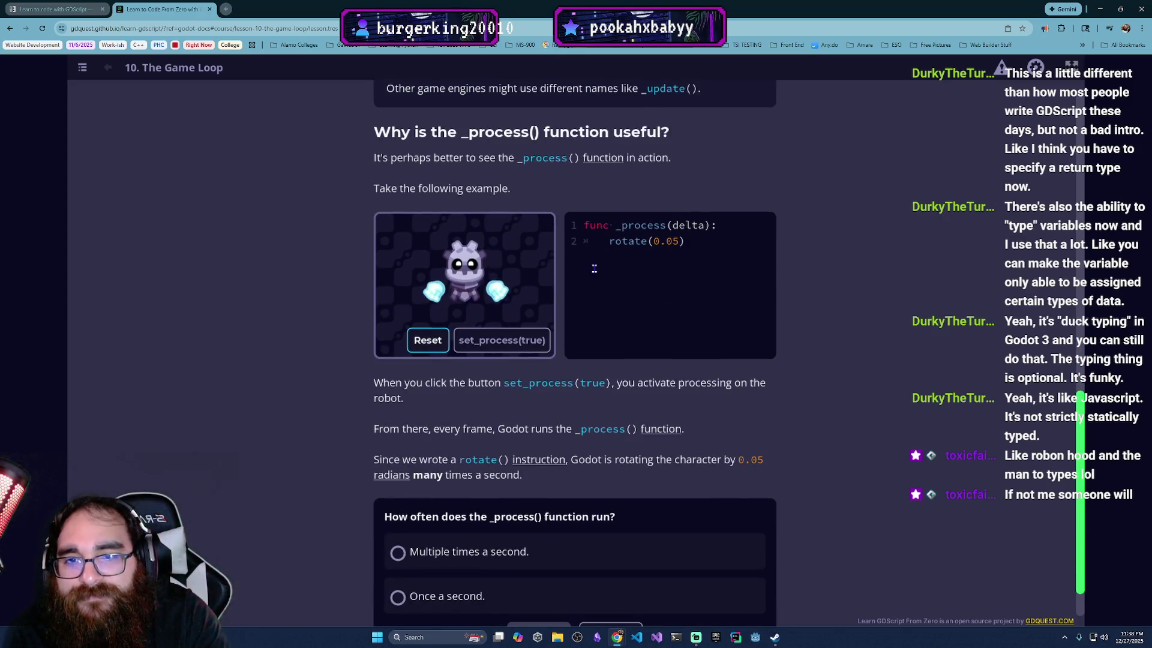
left_click(498, 339)
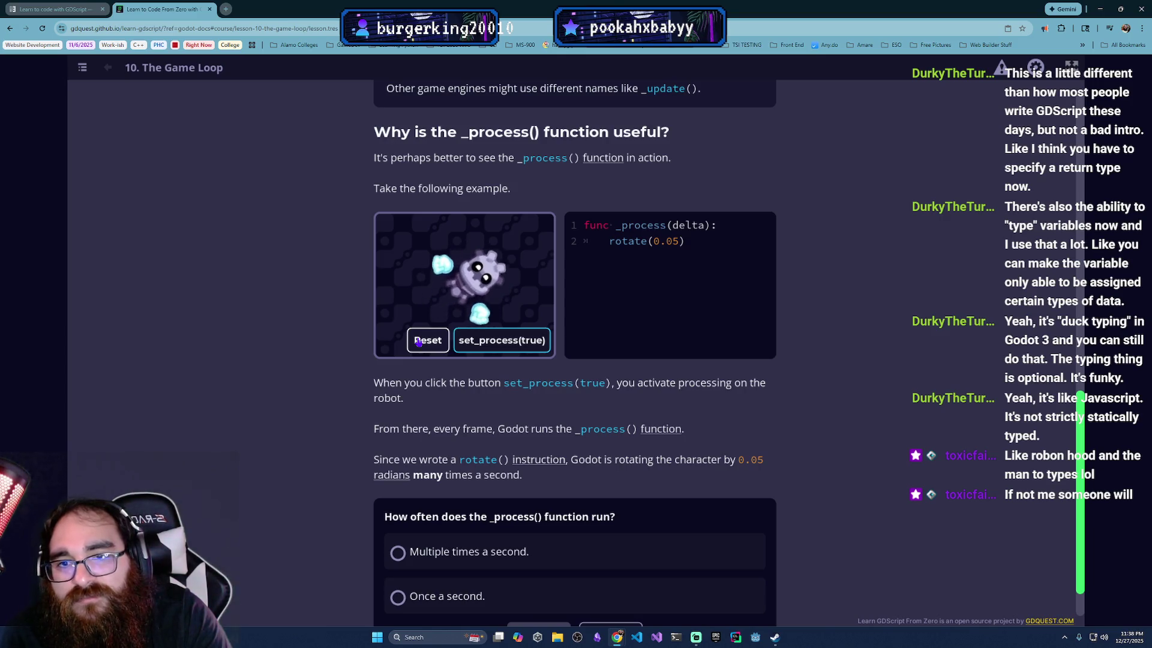
left_click(419, 341)
scroll(598, 402, "down", 1)
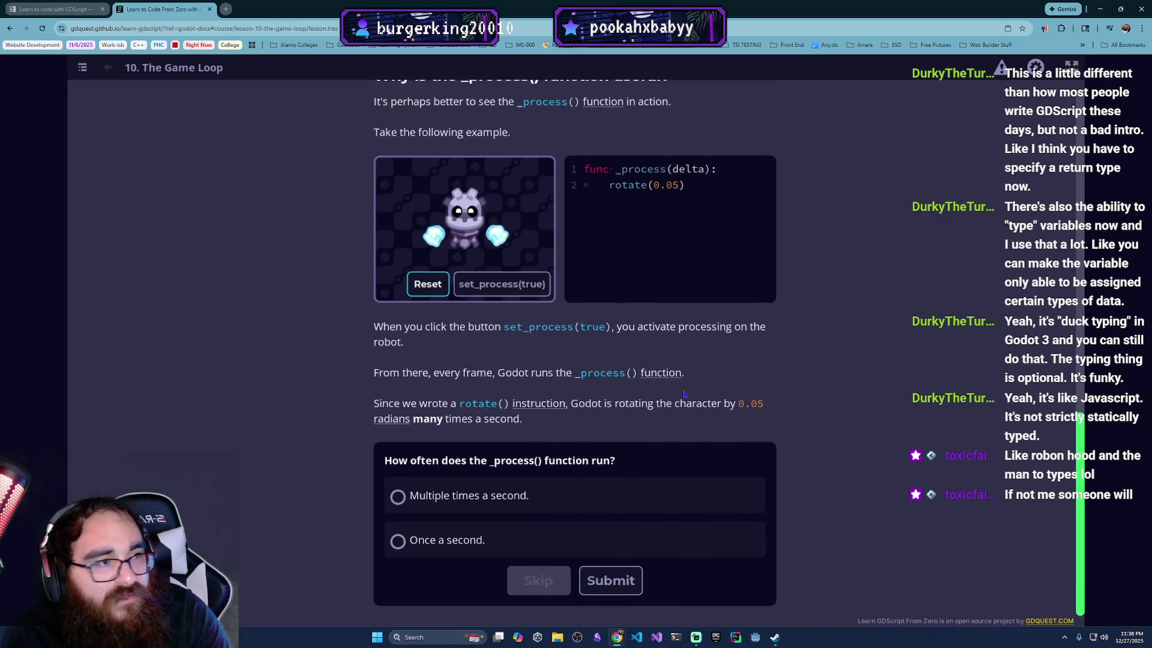
scroll(636, 424, "down", 1)
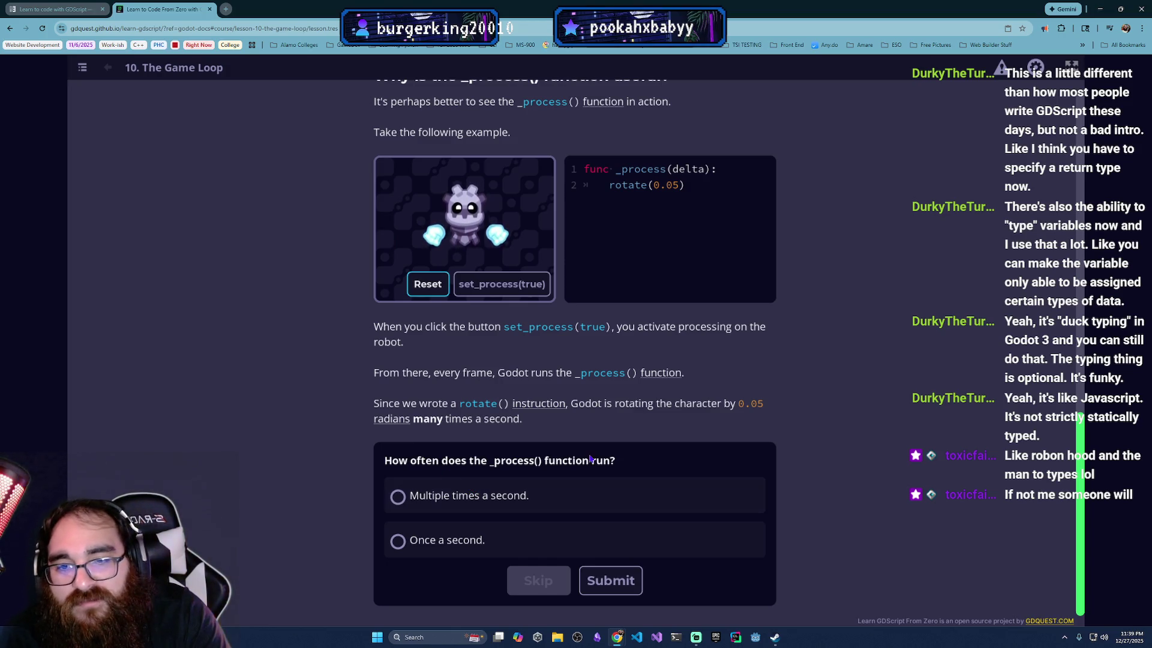
Step: Answer 'Multiple times a second.', submit, and start Rotating A Character Continuously
left_click(576, 492)
left_click(611, 580)
scroll(613, 559, "down", 2)
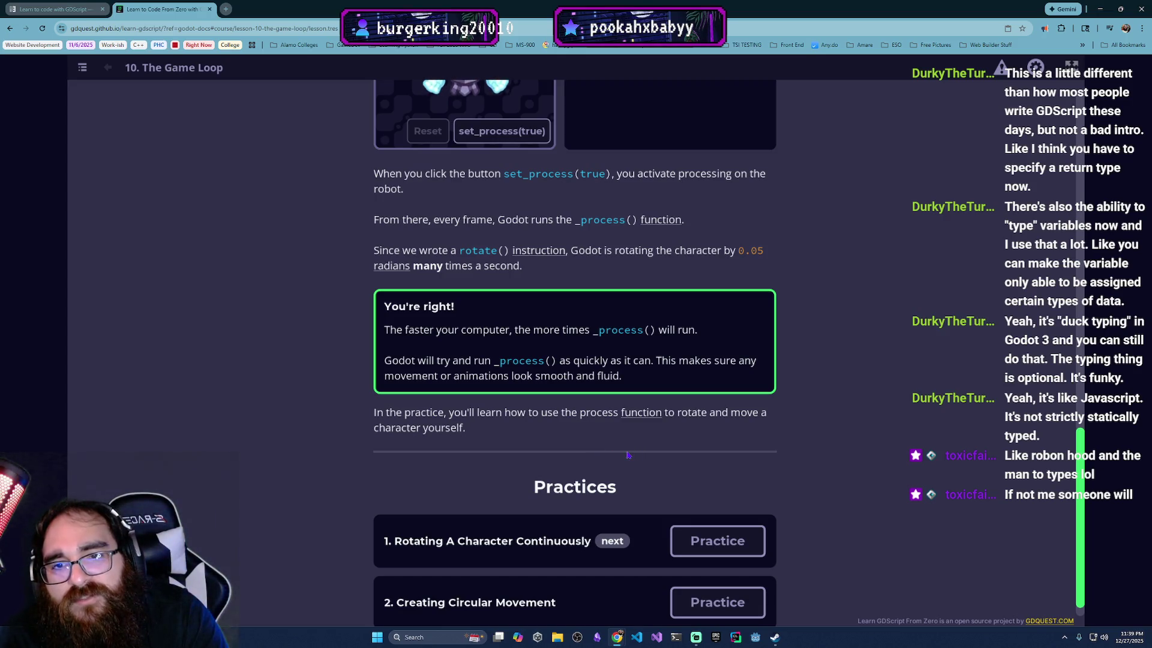
scroll(627, 455, "down", 1)
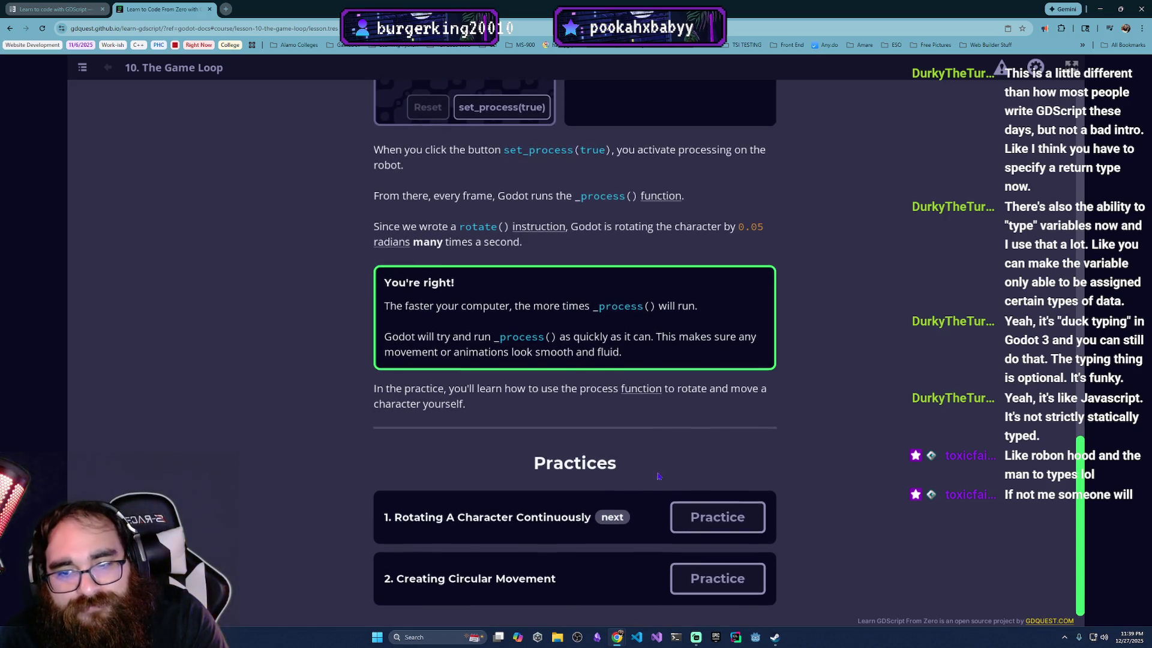
left_click(723, 520)
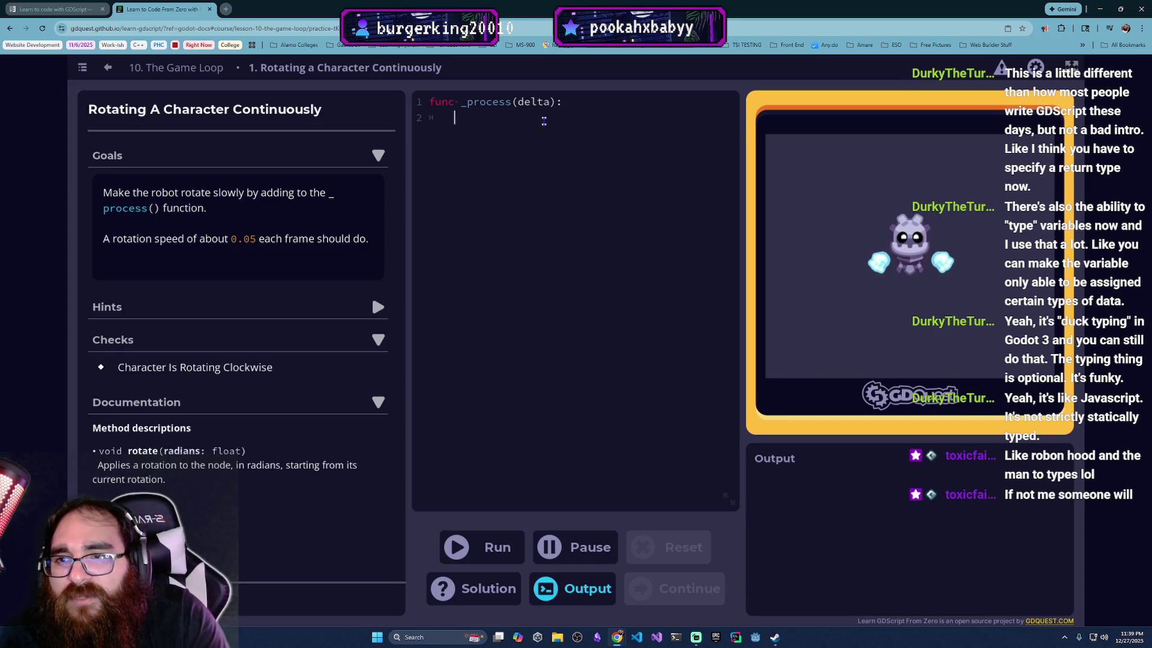
type("rot")
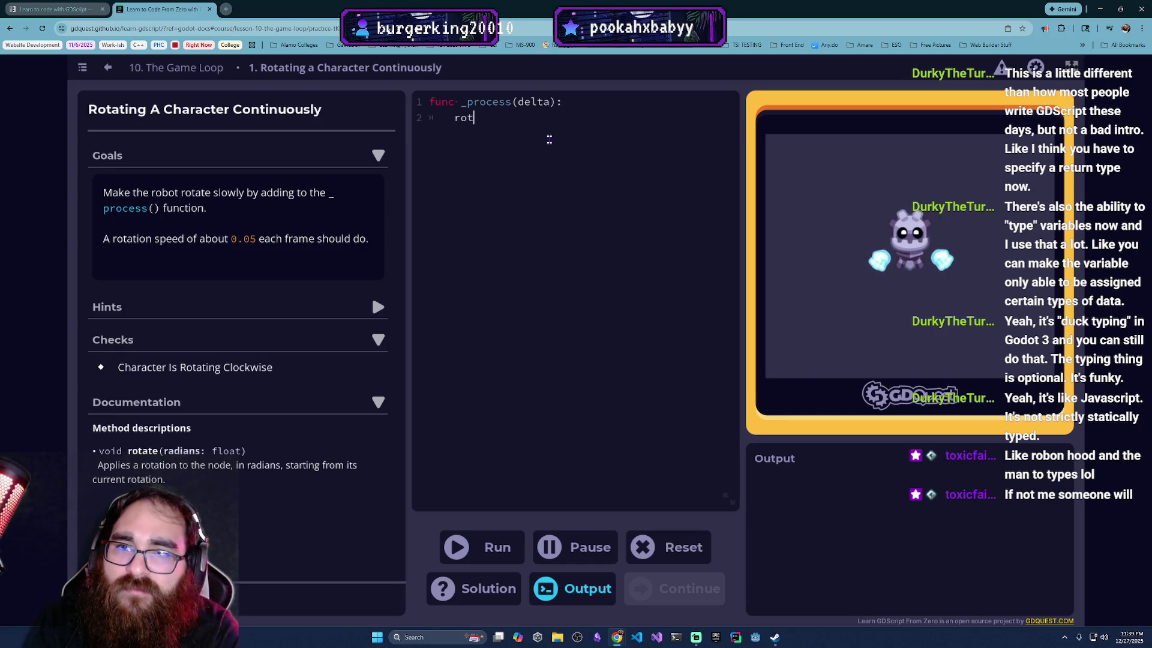
type("ation")
Step: Complete the rotate call in _process, pass the check and continue to Creating Circular Movement
key("BackSpace")
key("BackSpace")
key("BackSpace")
type("e(")
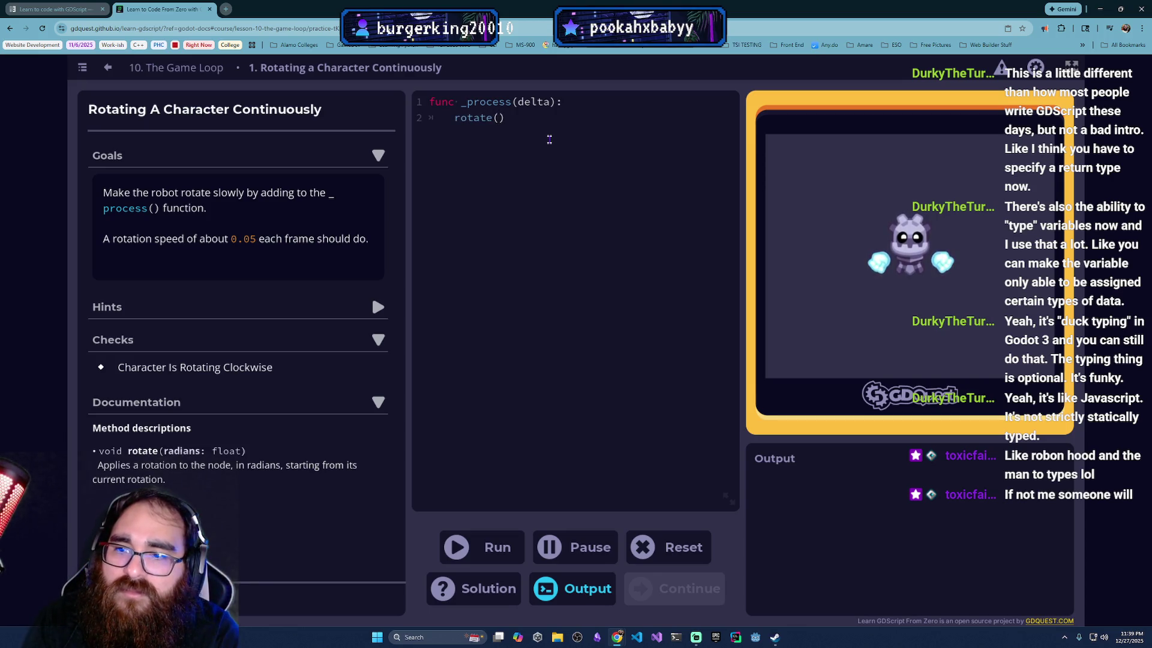
type("0")
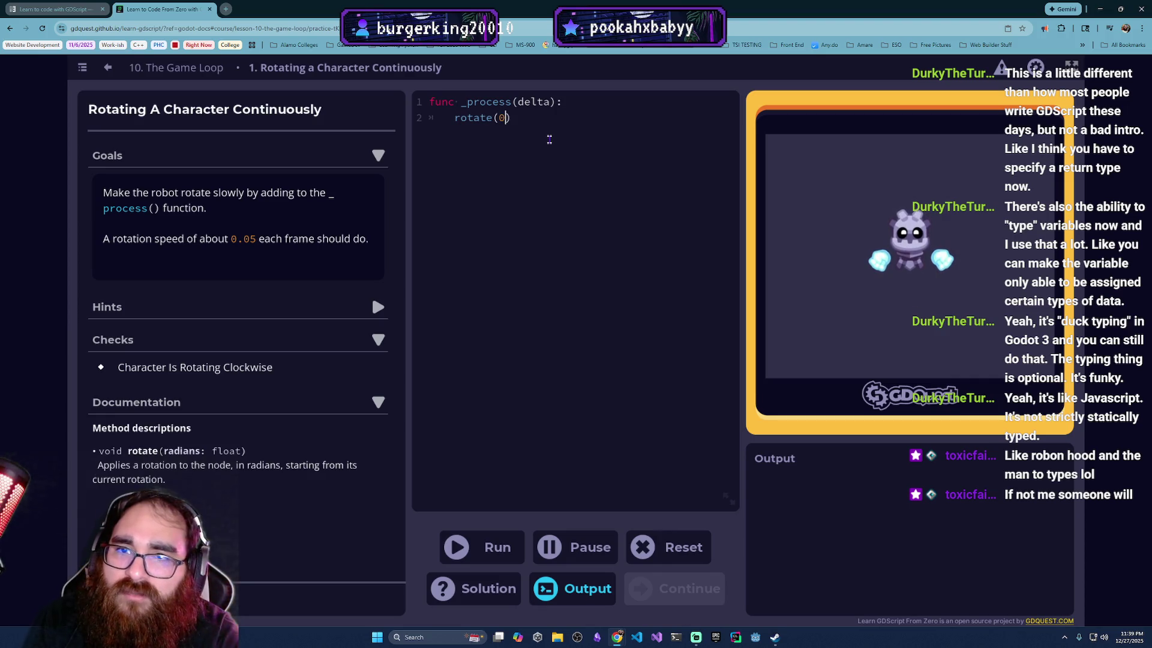
type(".05)")
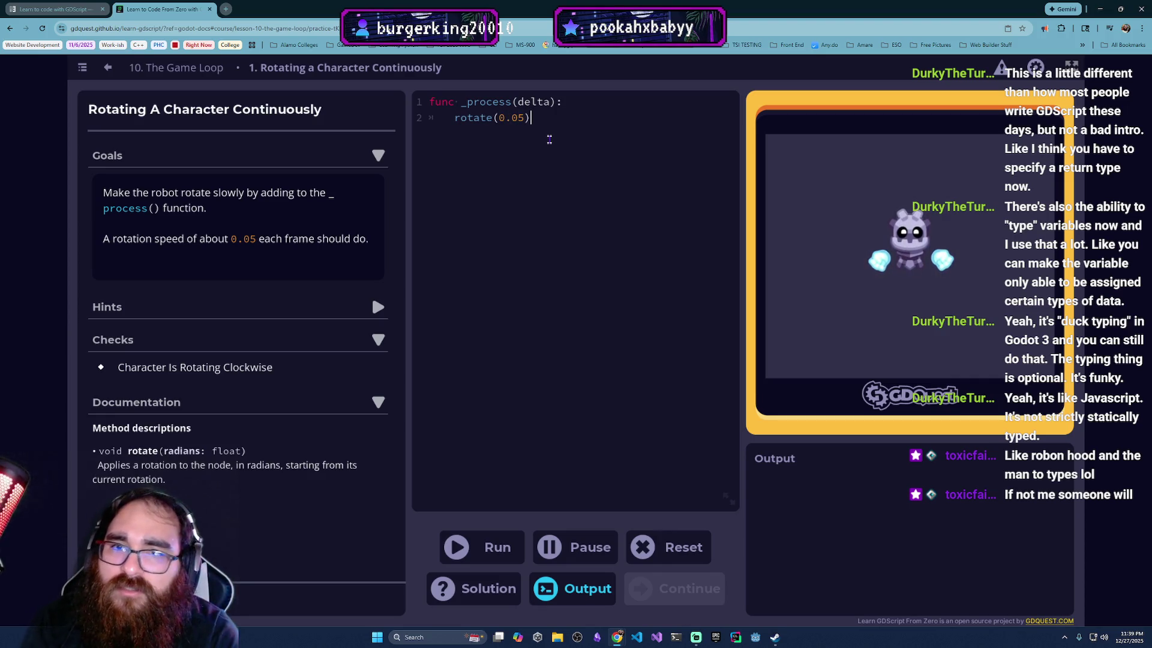
left_click(500, 549)
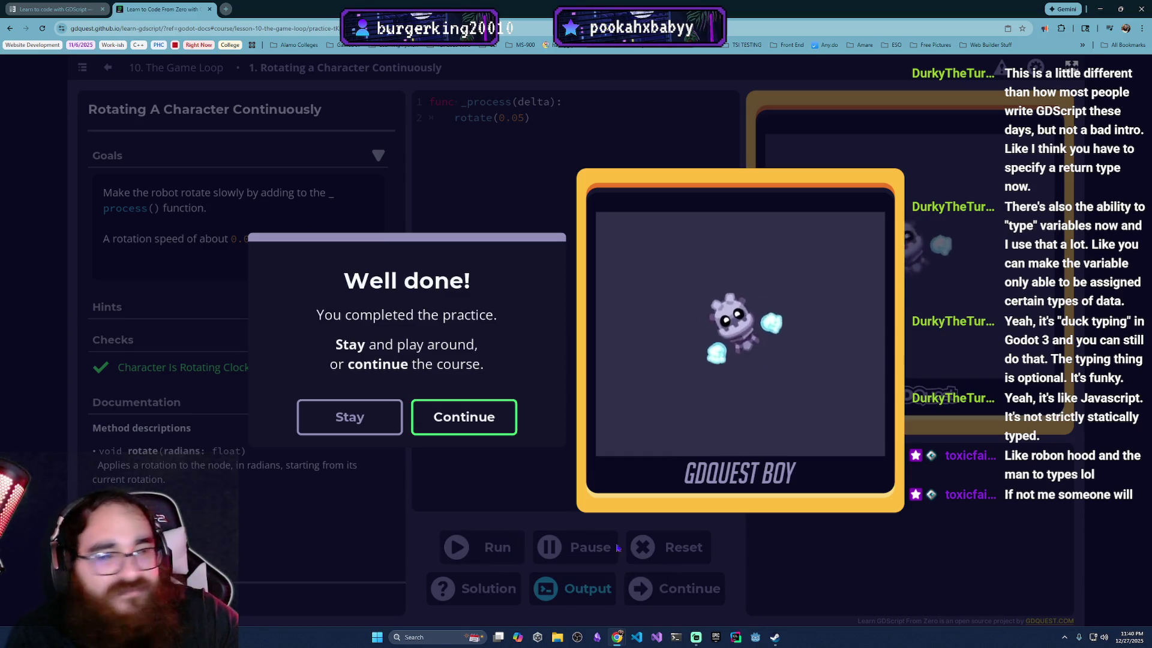
left_click(464, 417)
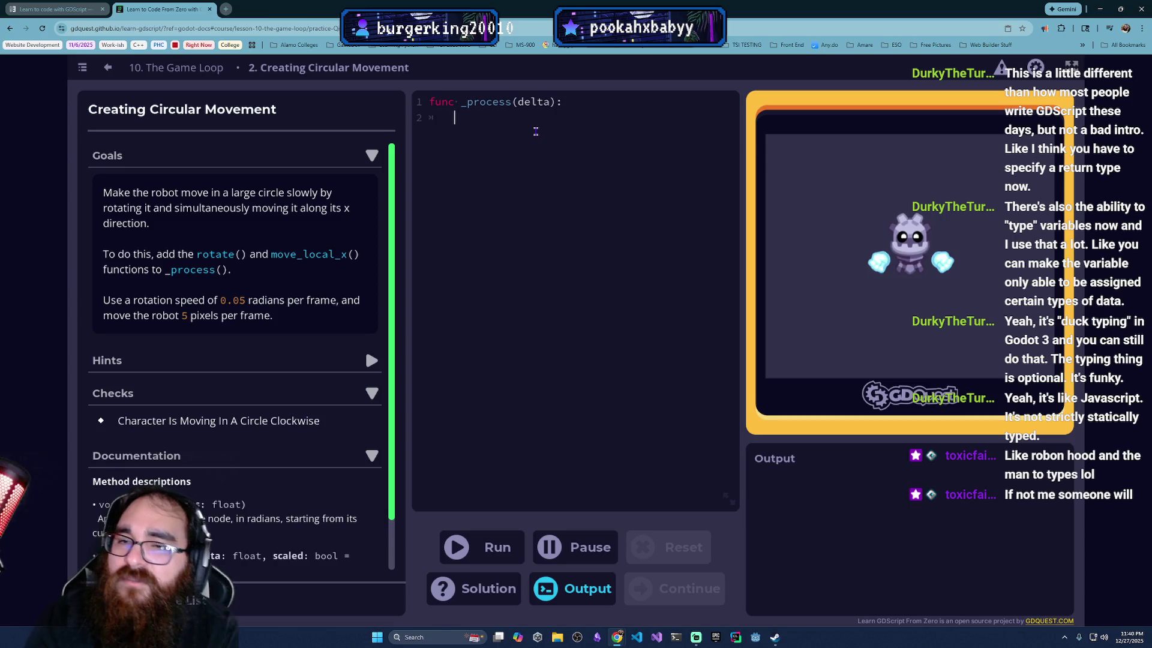
type("ro")
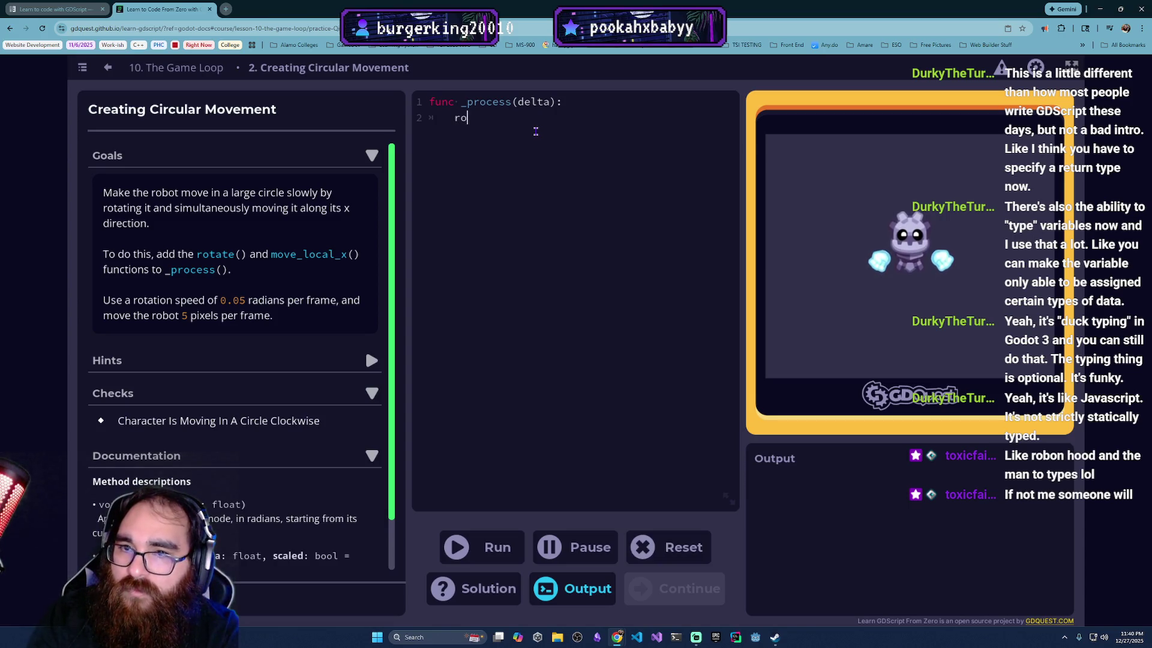
type("tate(")
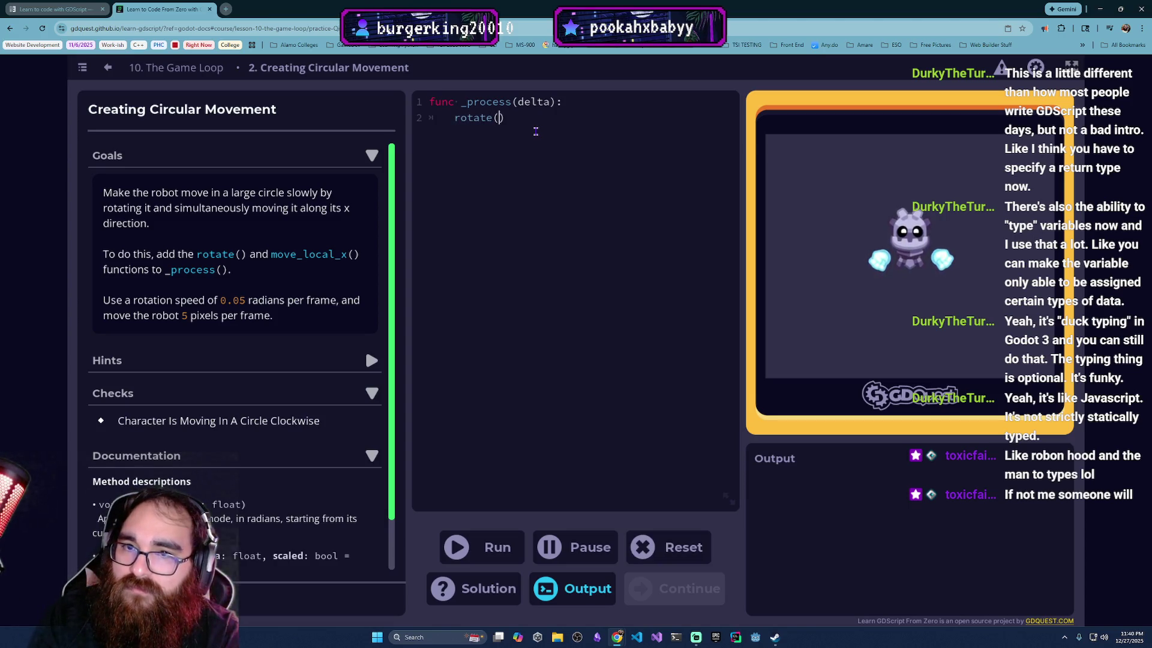
type("0")
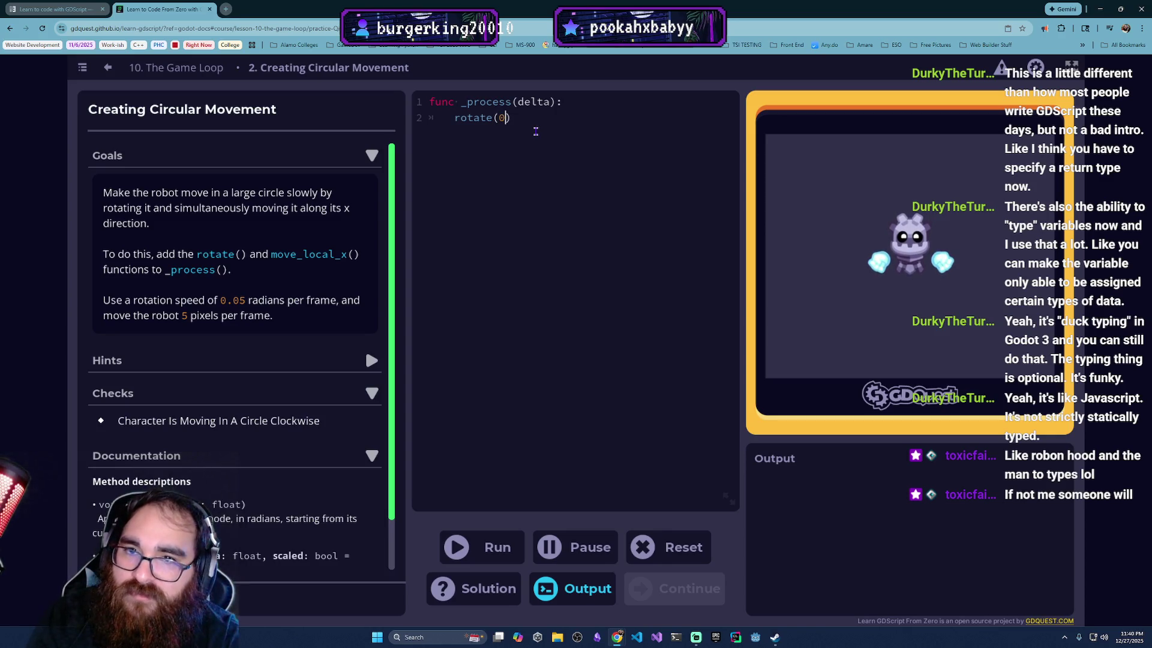
type(".05) \t")
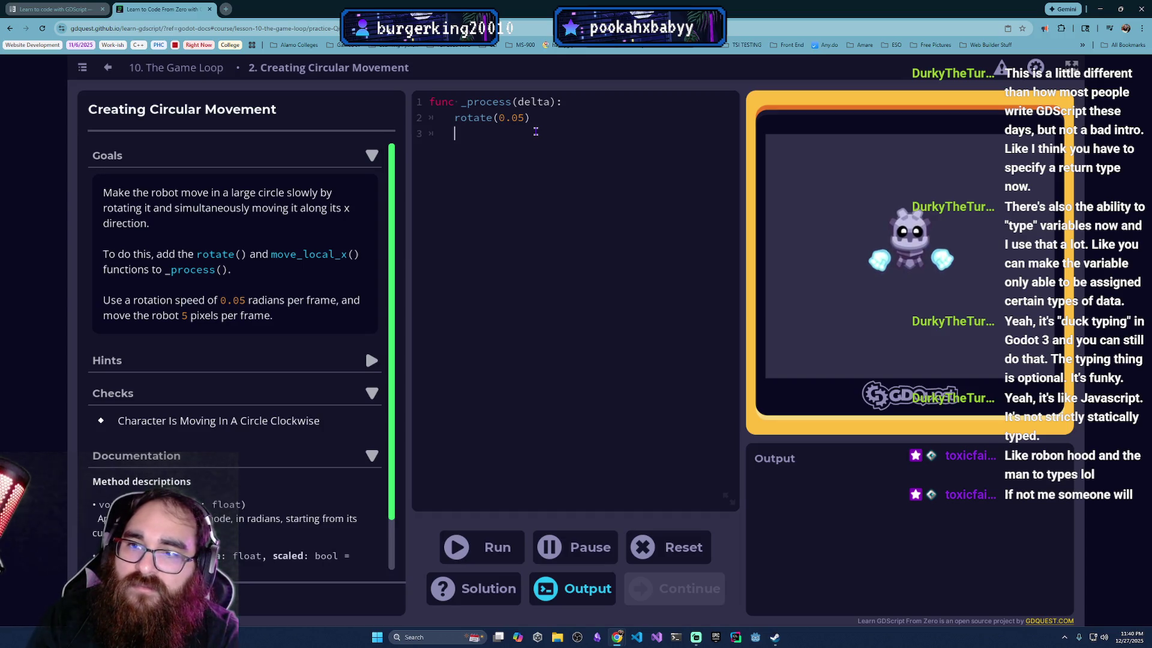
type("move_local_")
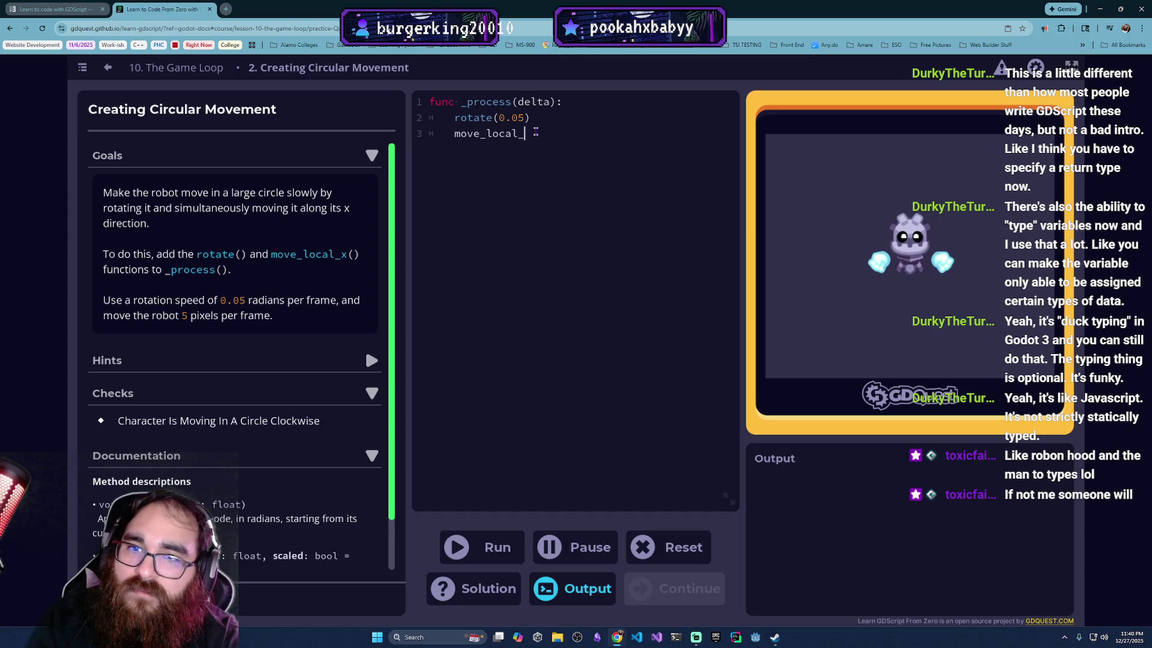
type("x(5")
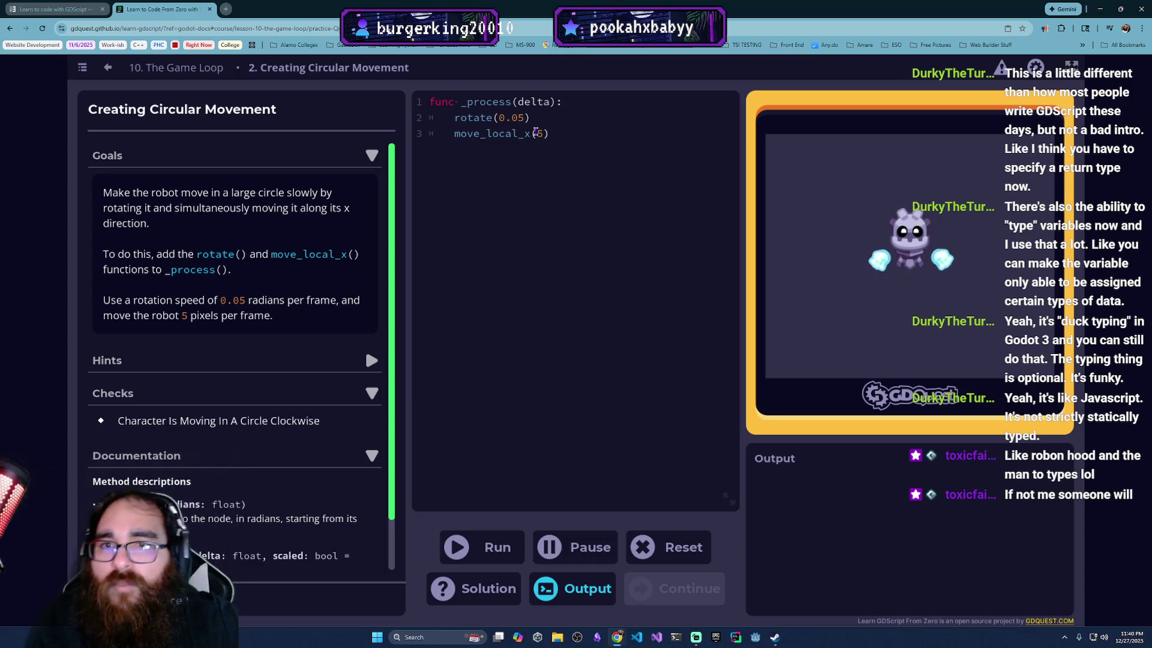
Step: Run rotate(0.05) and move_local_x(5) in _process, passing the circular movement practice, and continue
left_click(496, 549)
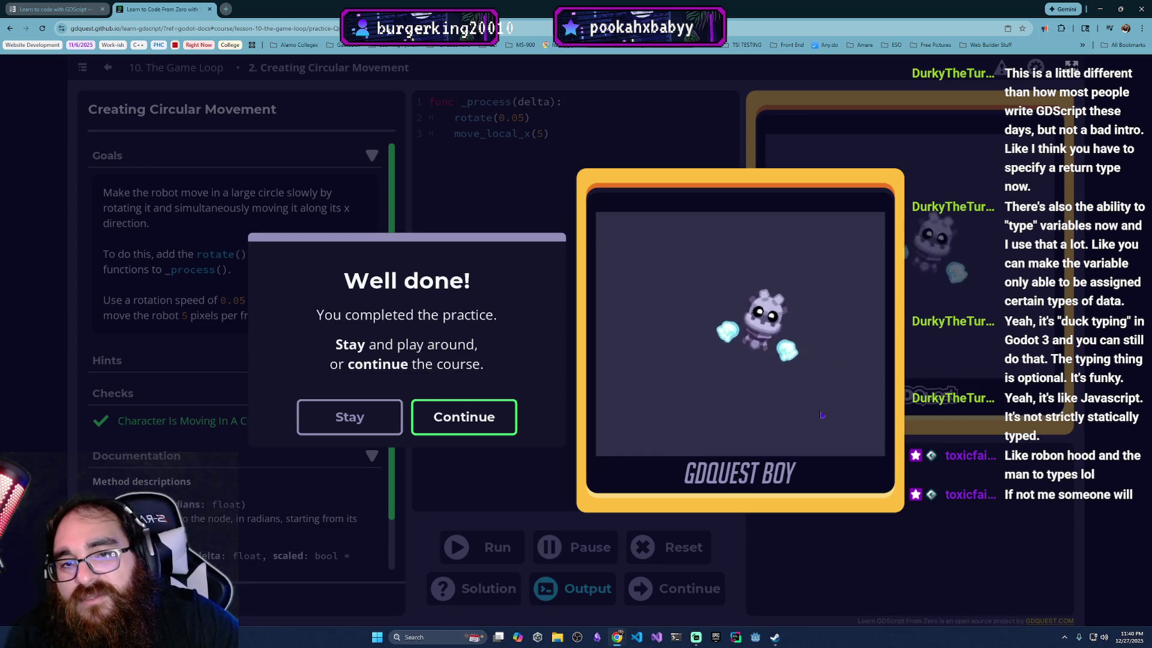
left_click(459, 414)
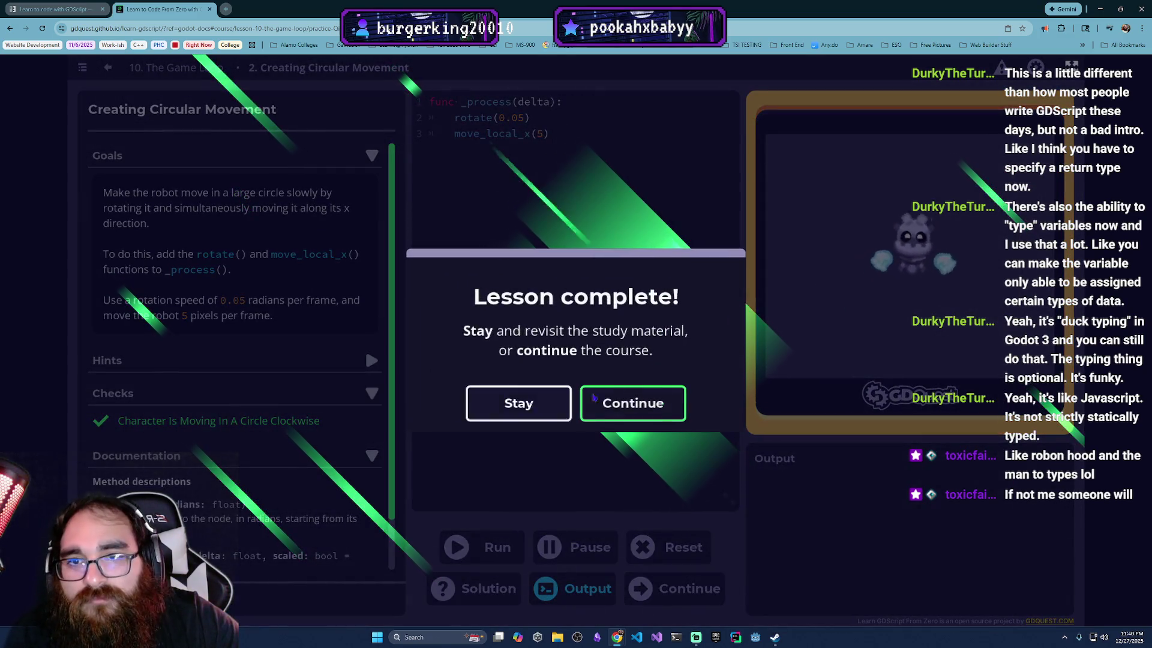
Step: Continue past the Lesson 10 complete dialog into Lesson 11, Time Delta
left_click(630, 395)
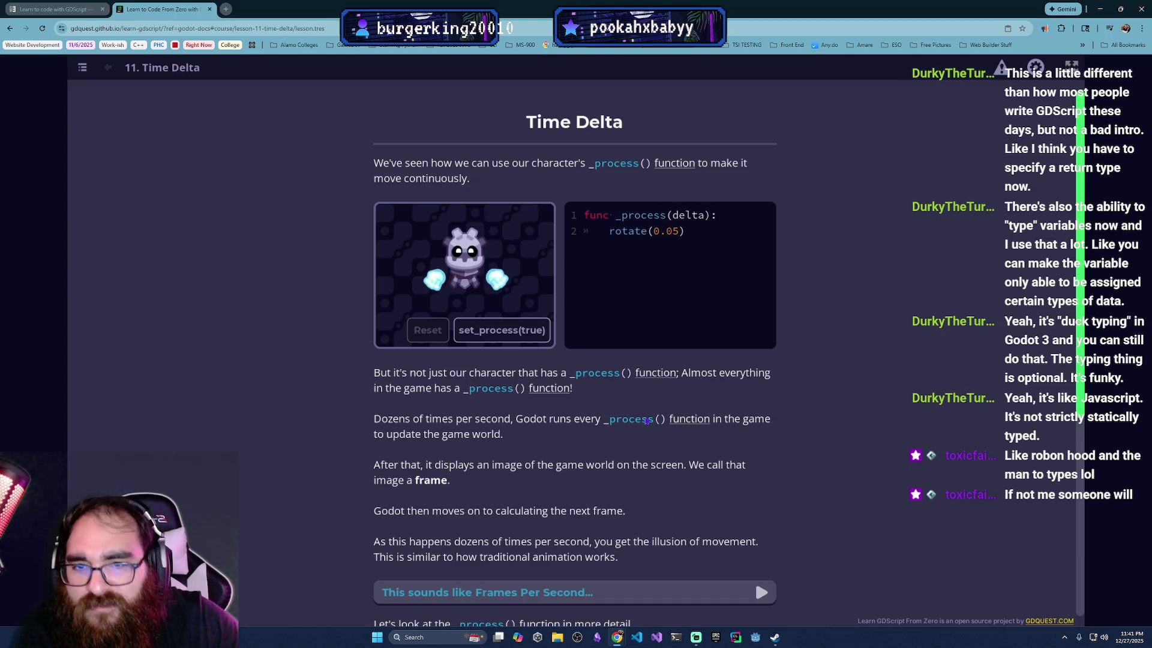
Step: Start the demo character rotating with set_process(true), then reset it so it stops
left_click(504, 330)
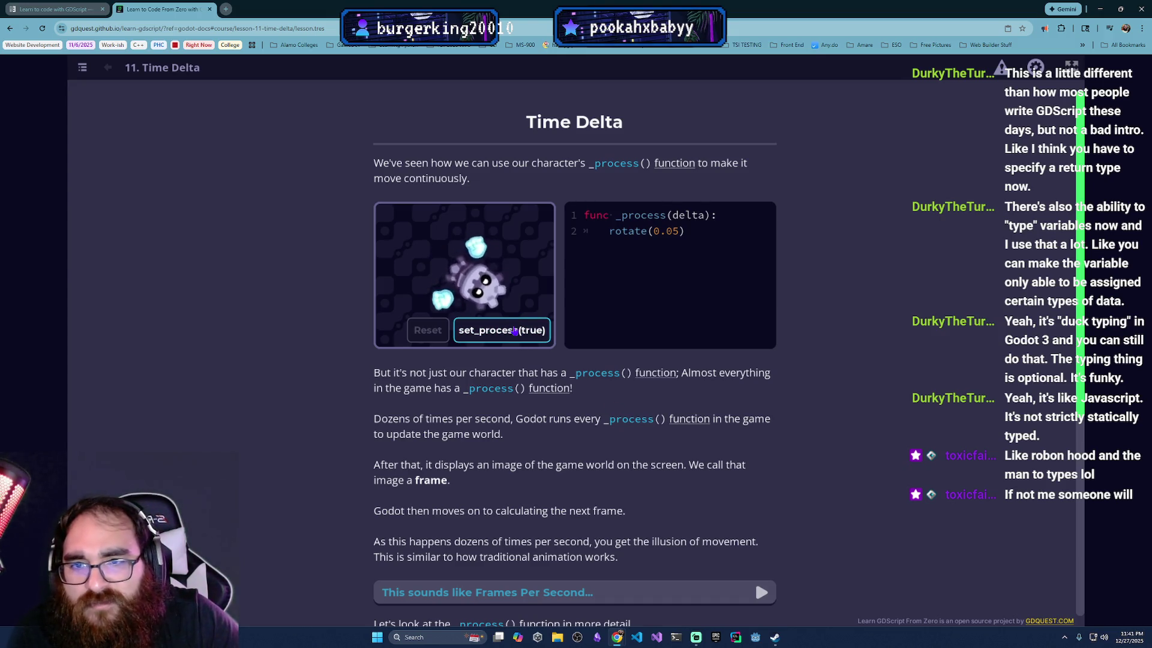
left_click(430, 333)
scroll(601, 453, "down", 1)
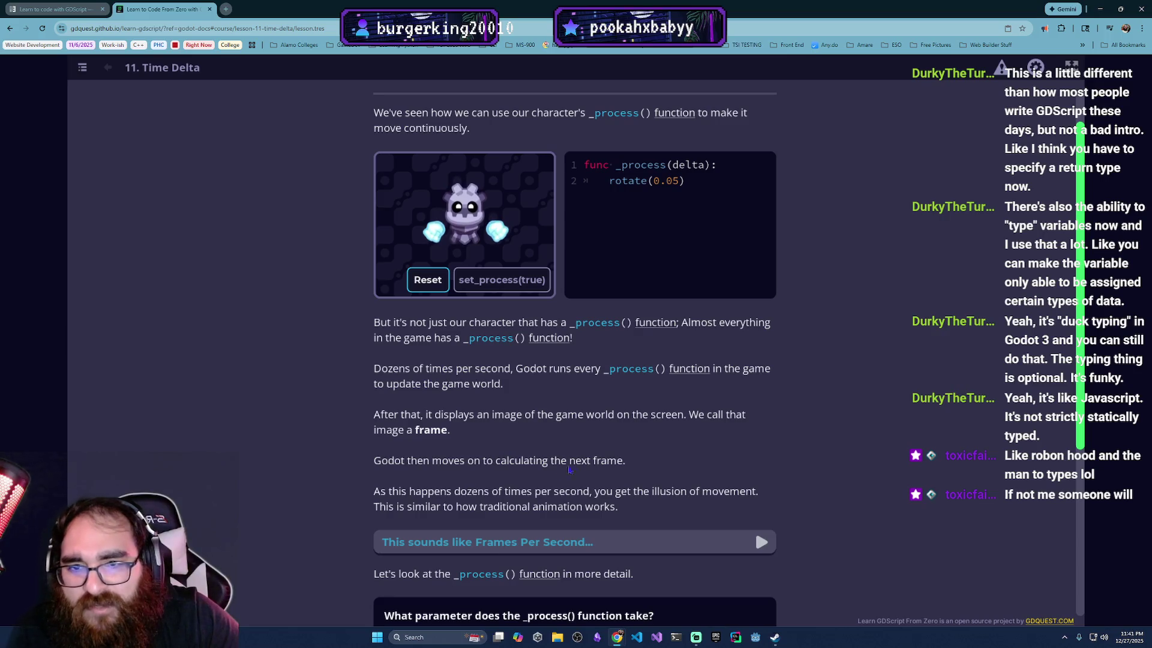
scroll(599, 452, "down", 1)
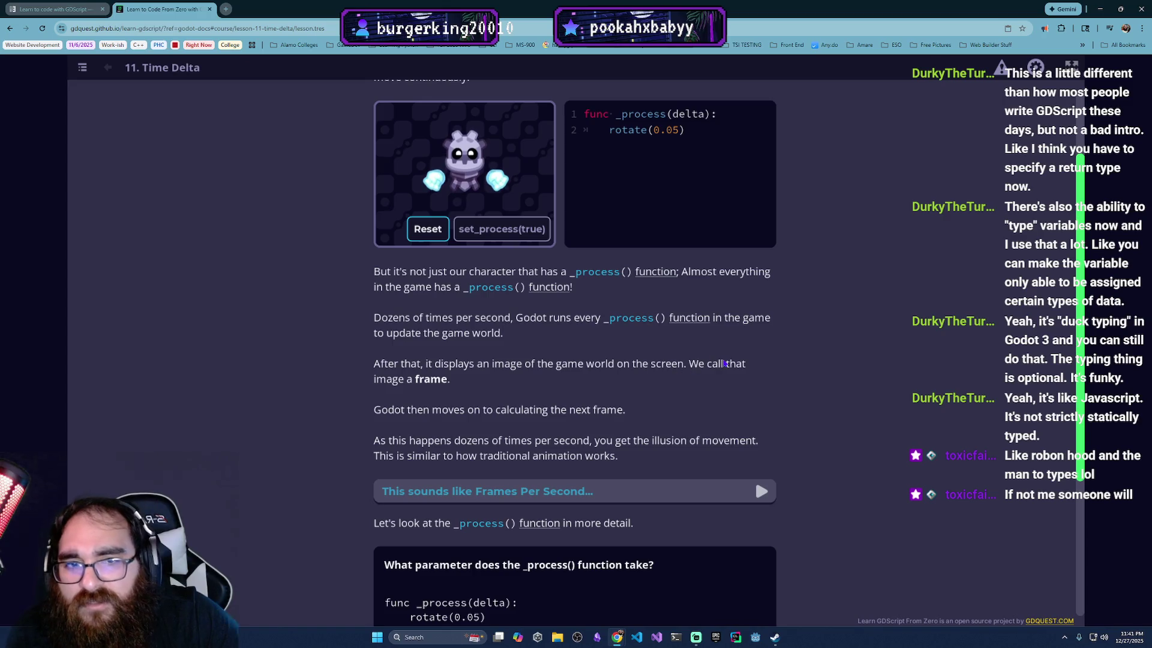
scroll(505, 389, "down", 1)
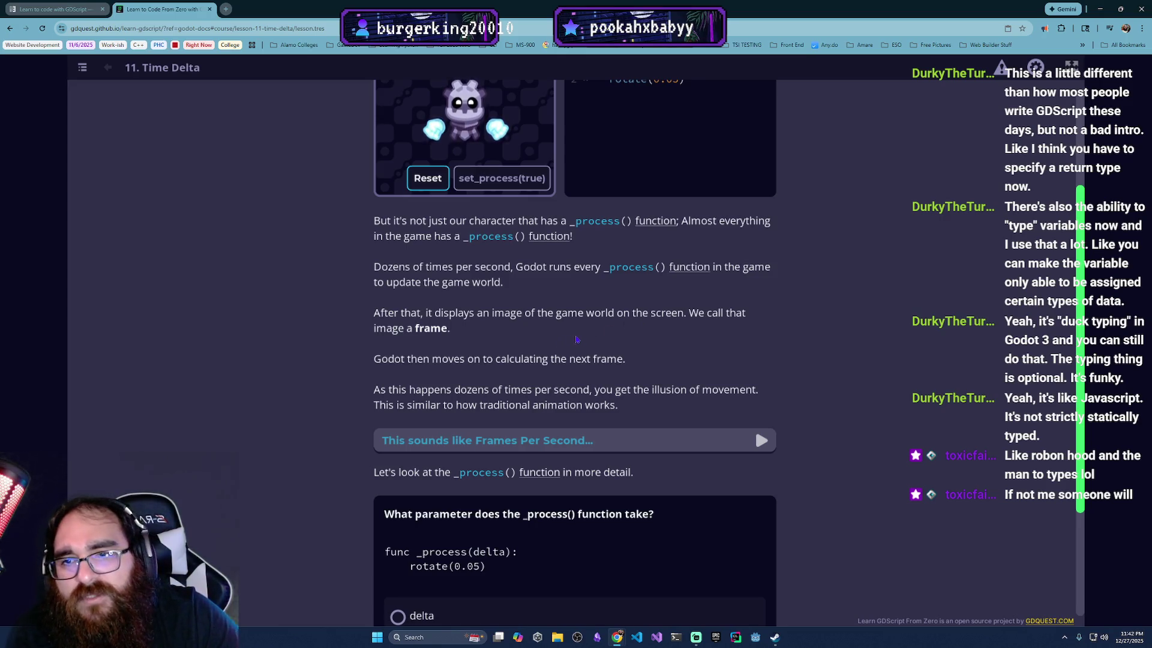
scroll(567, 343, "down", 1)
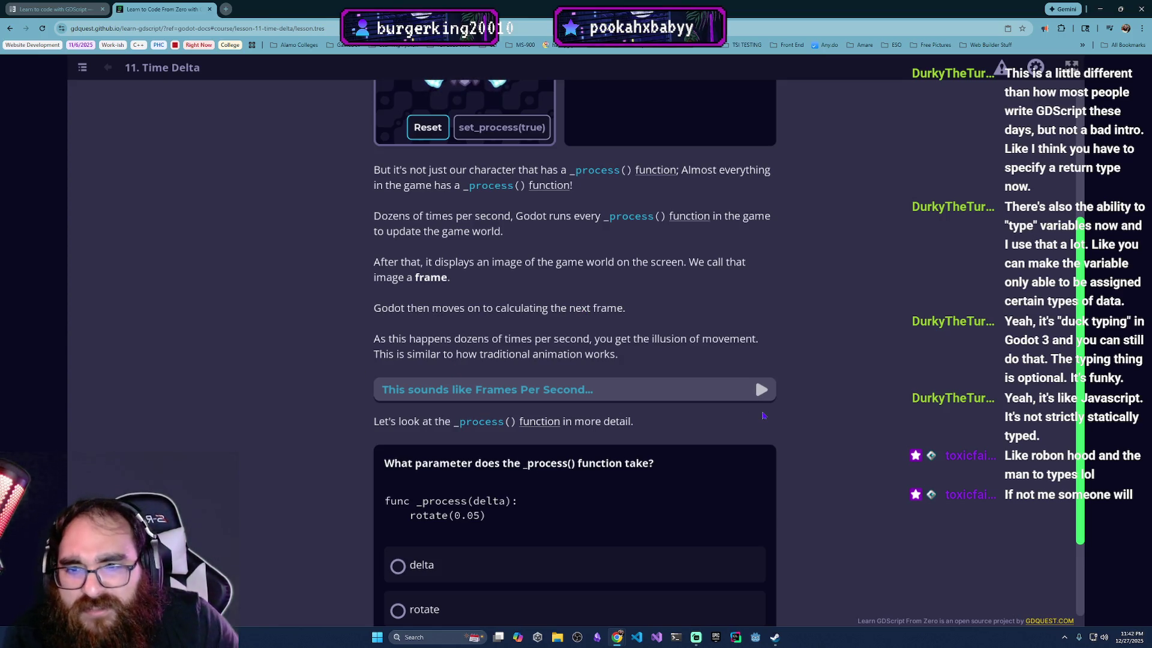
Step: Expand the 'This sounds like Frames Per Second...' note explaining FPS
left_click(763, 391)
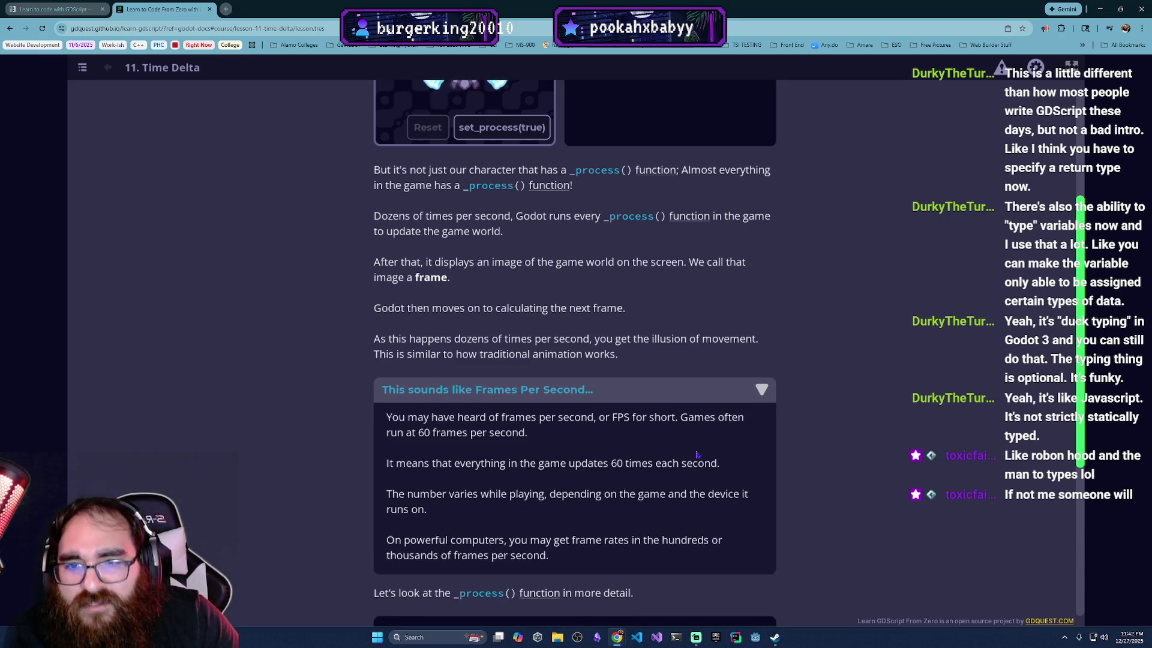
scroll(646, 489, "down", 1)
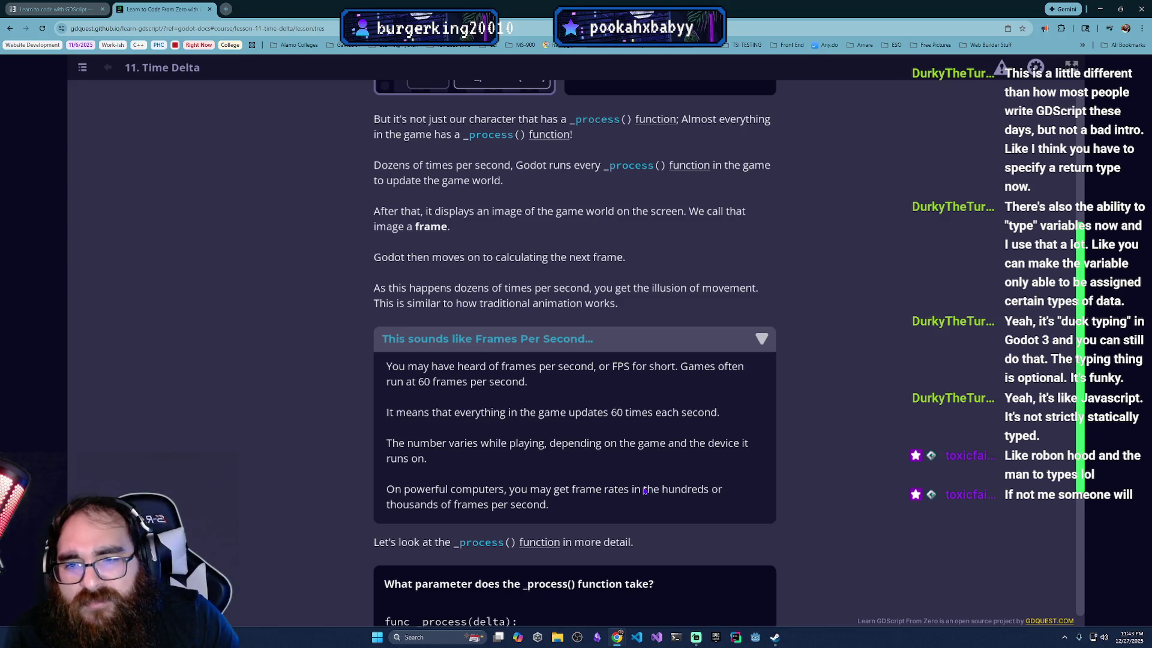
scroll(646, 489, "down", 2)
scroll(630, 502, "up", 1)
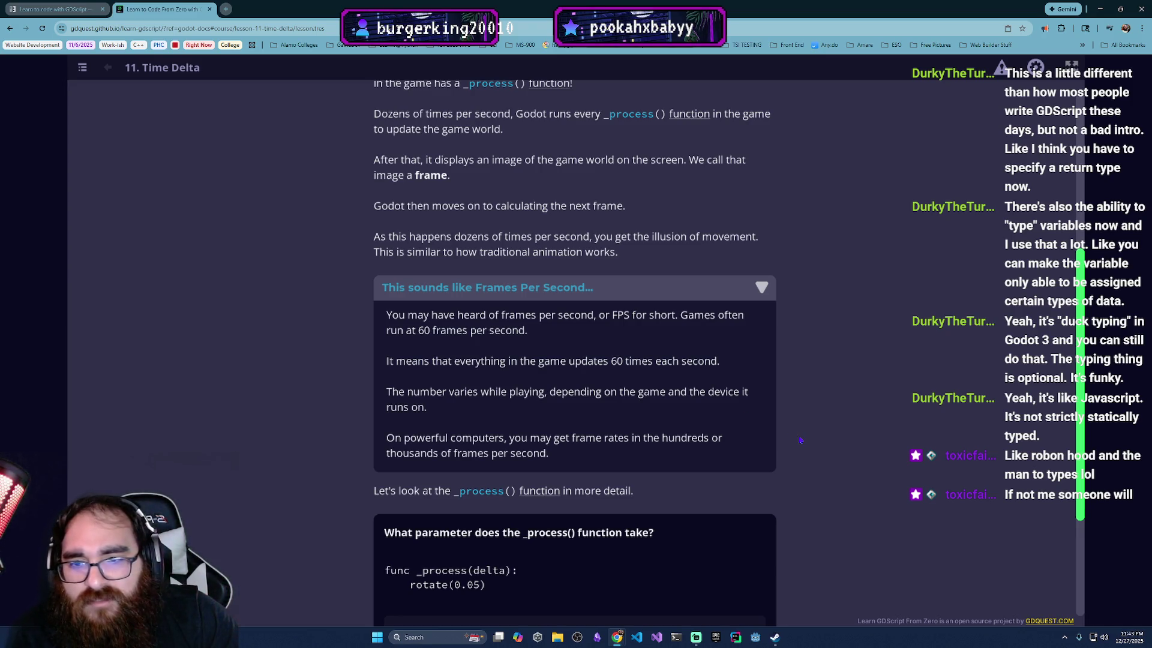
scroll(799, 440, "down", 1)
scroll(720, 438, "up", 1)
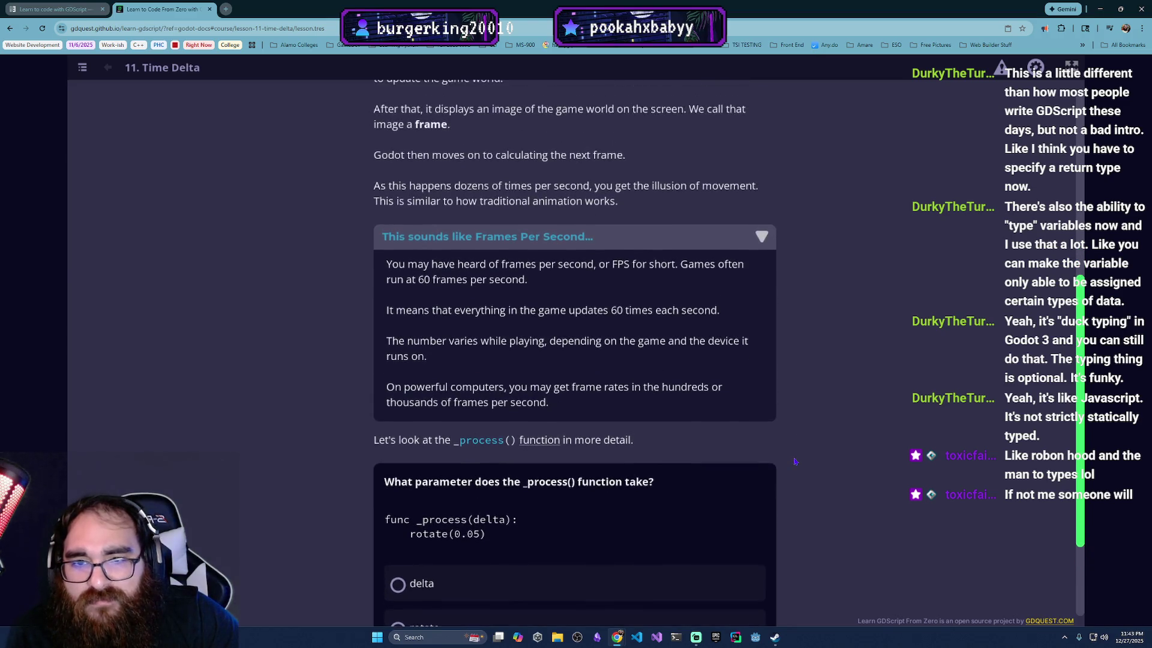
scroll(645, 437, "down", 2)
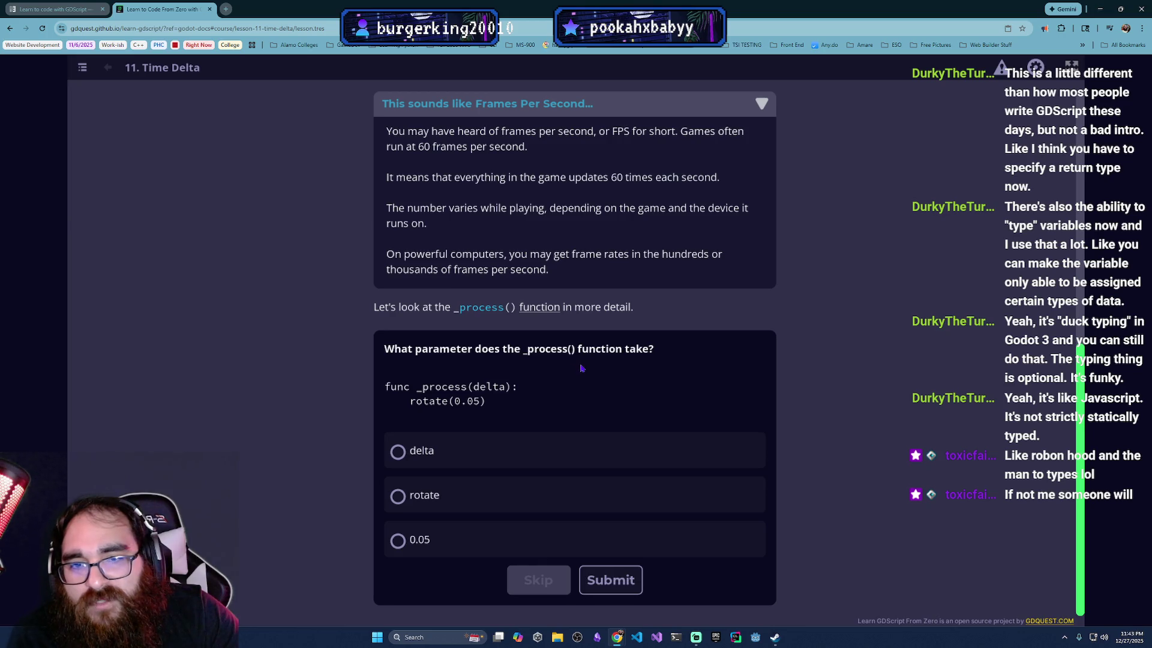
Step: Answer 'delta' as the _process() parameter and submit it for a correct mark
left_click(520, 459)
left_click(631, 584)
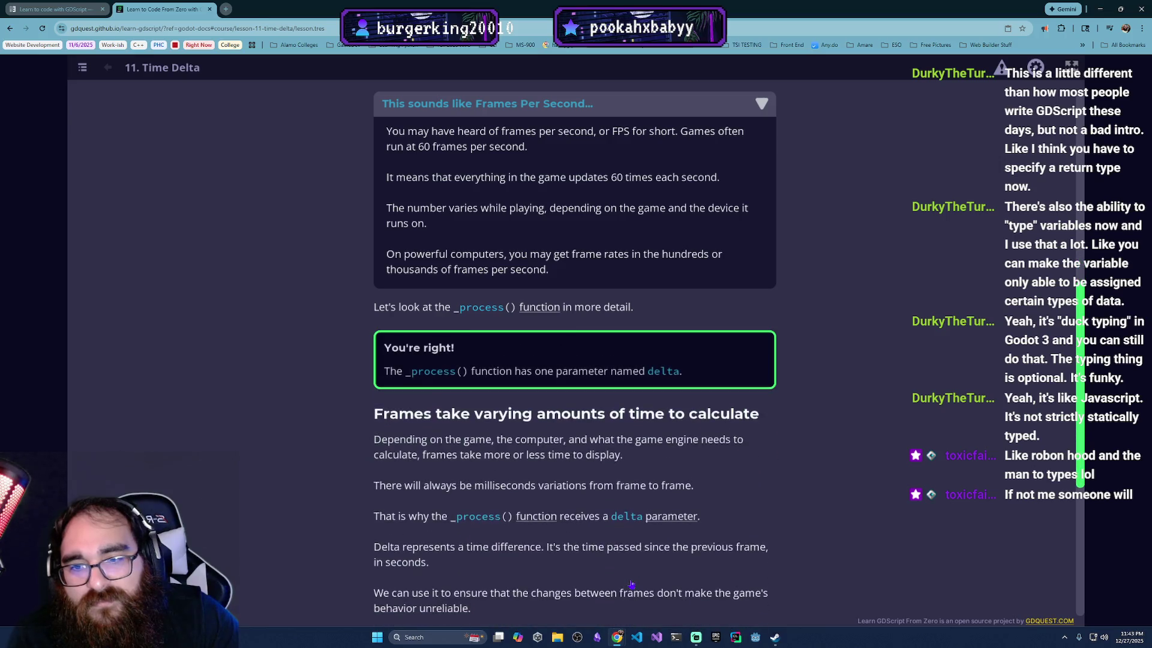
scroll(843, 448, "down", 2)
scroll(843, 449, "down", 1)
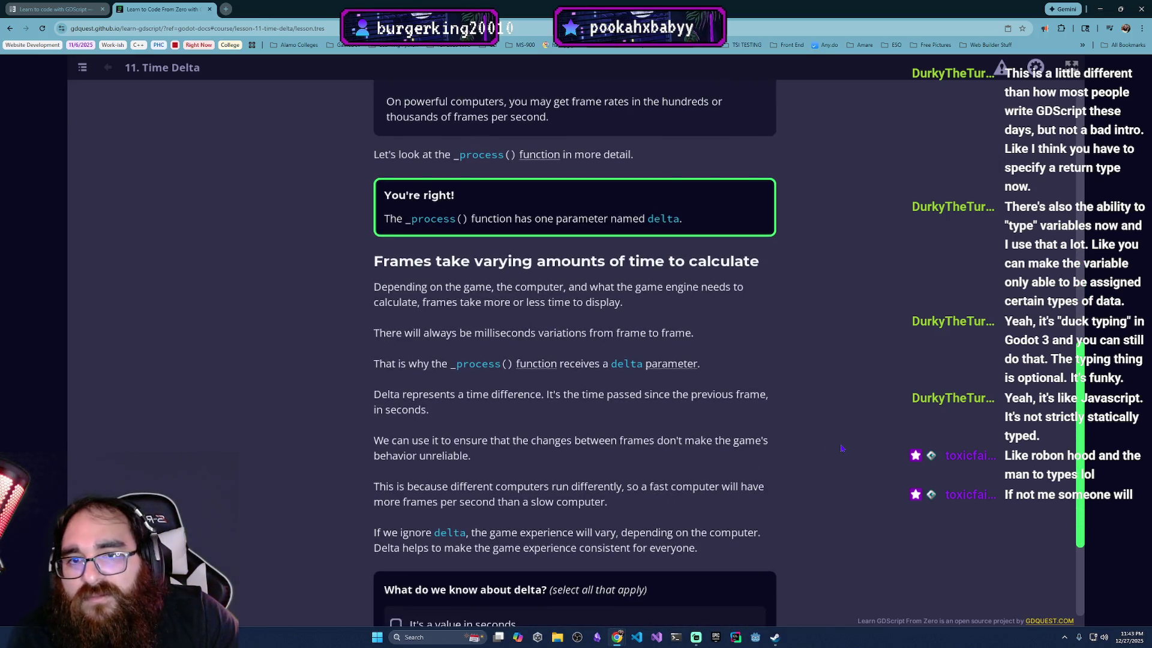
scroll(774, 451, "down", 1)
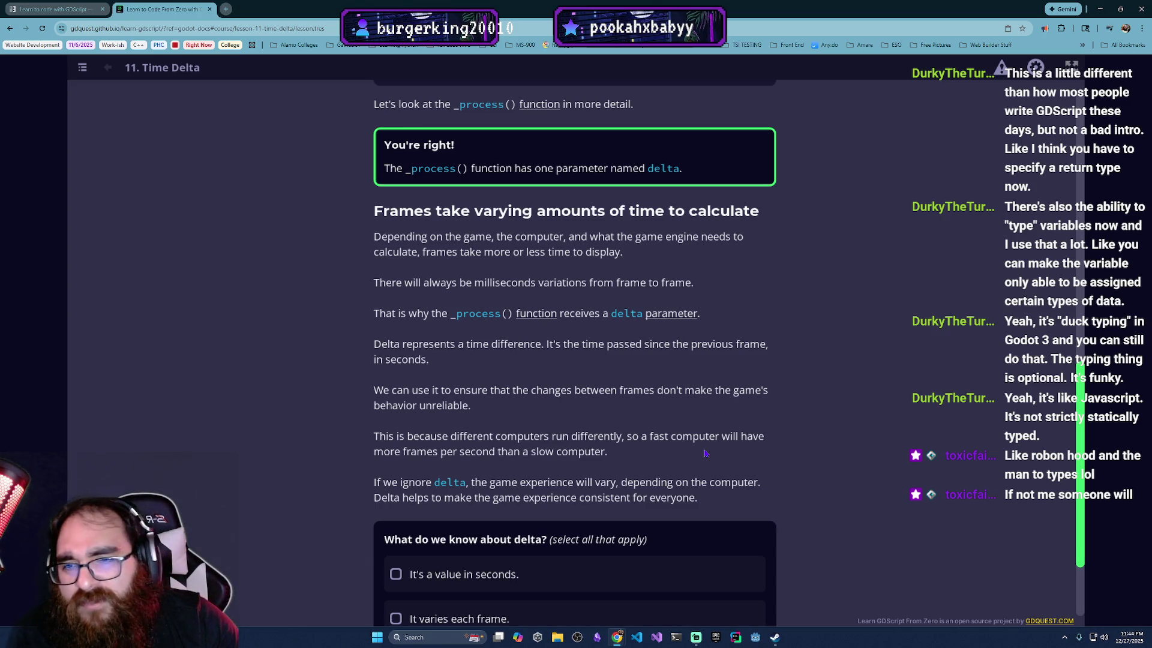
scroll(706, 453, "down", 1)
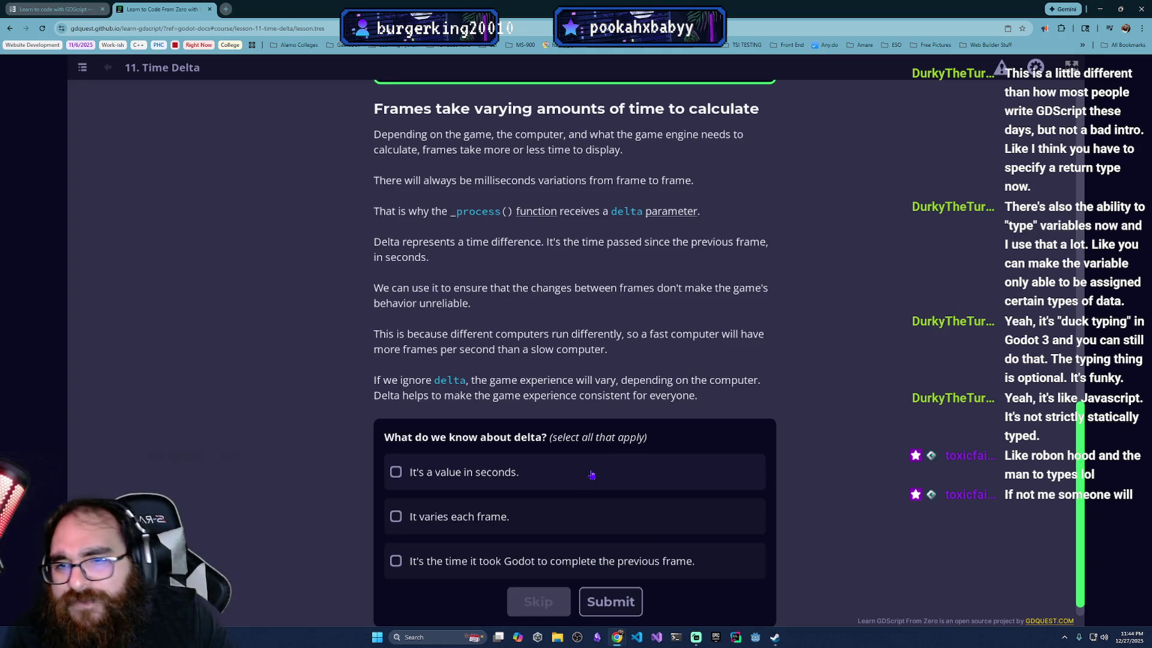
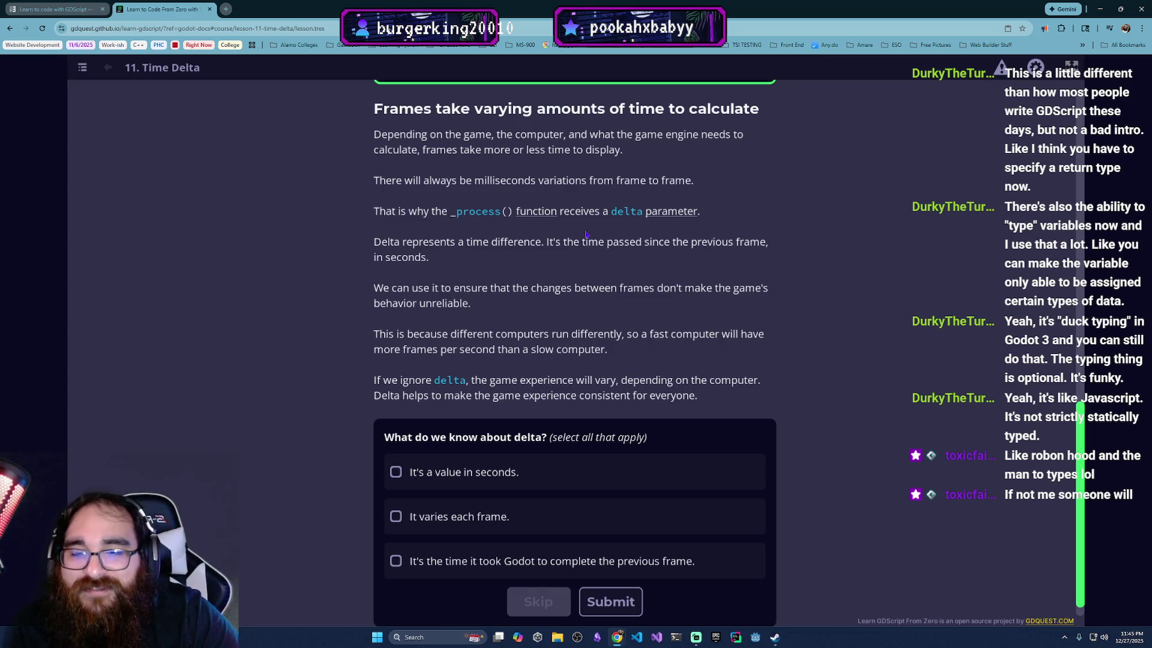
scroll(602, 319, "down", 1)
scroll(720, 342, "up", 1)
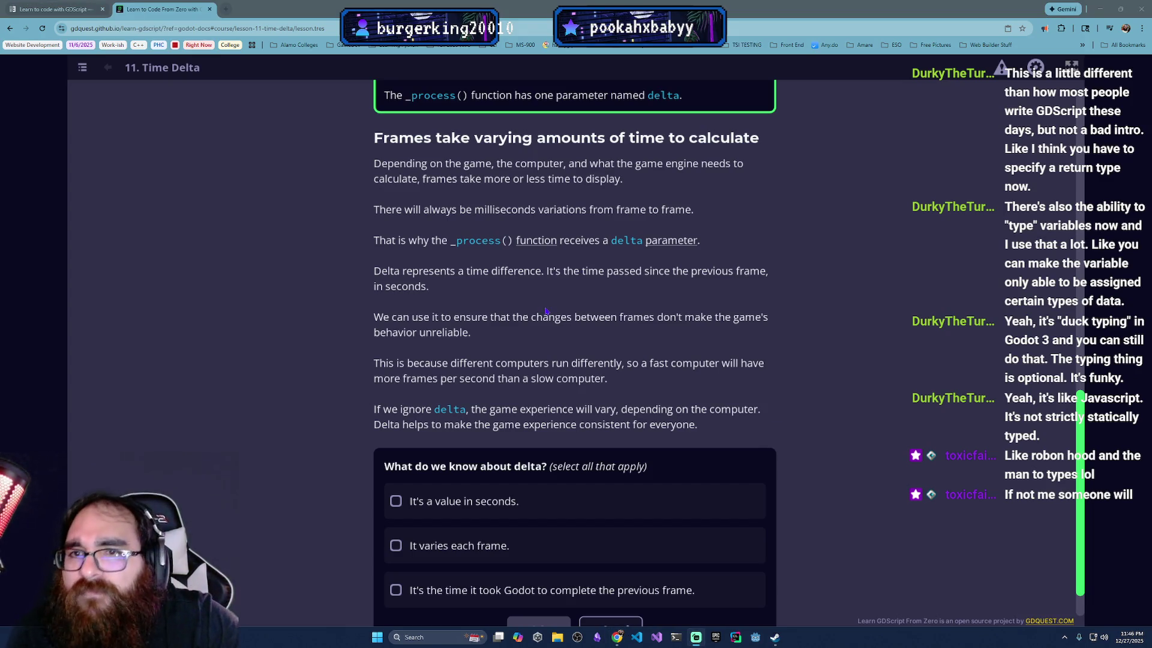
scroll(545, 312, "down", 1)
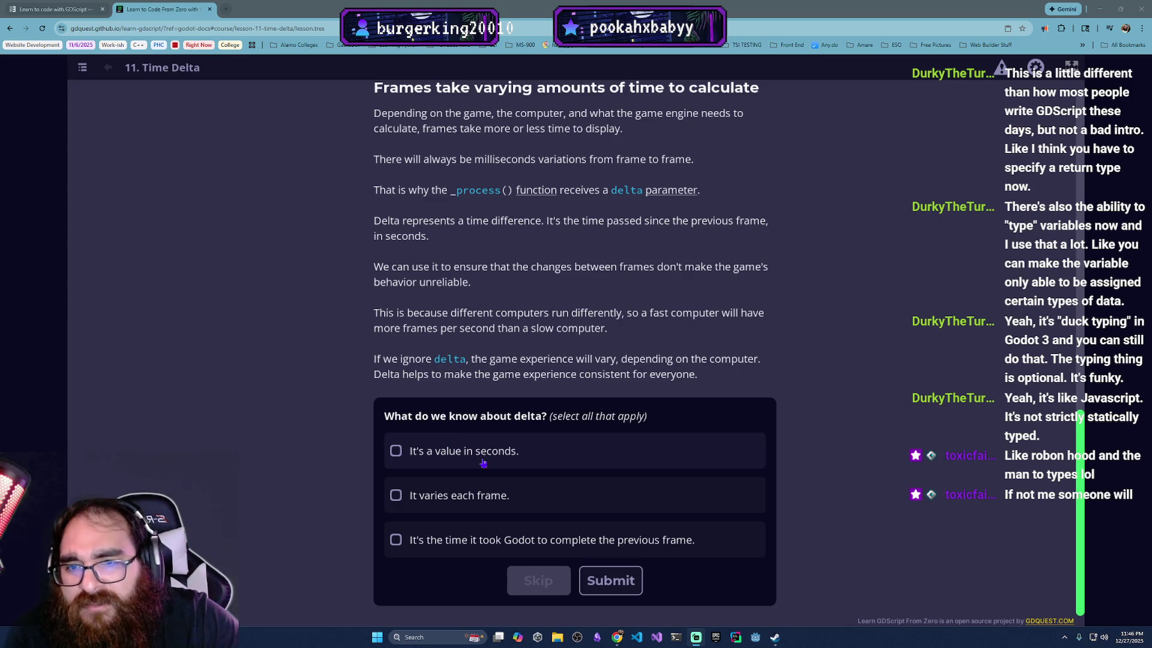
Step: Toggle the delta quiz answers, settling on 'It's a value in seconds' checked
left_click(500, 504)
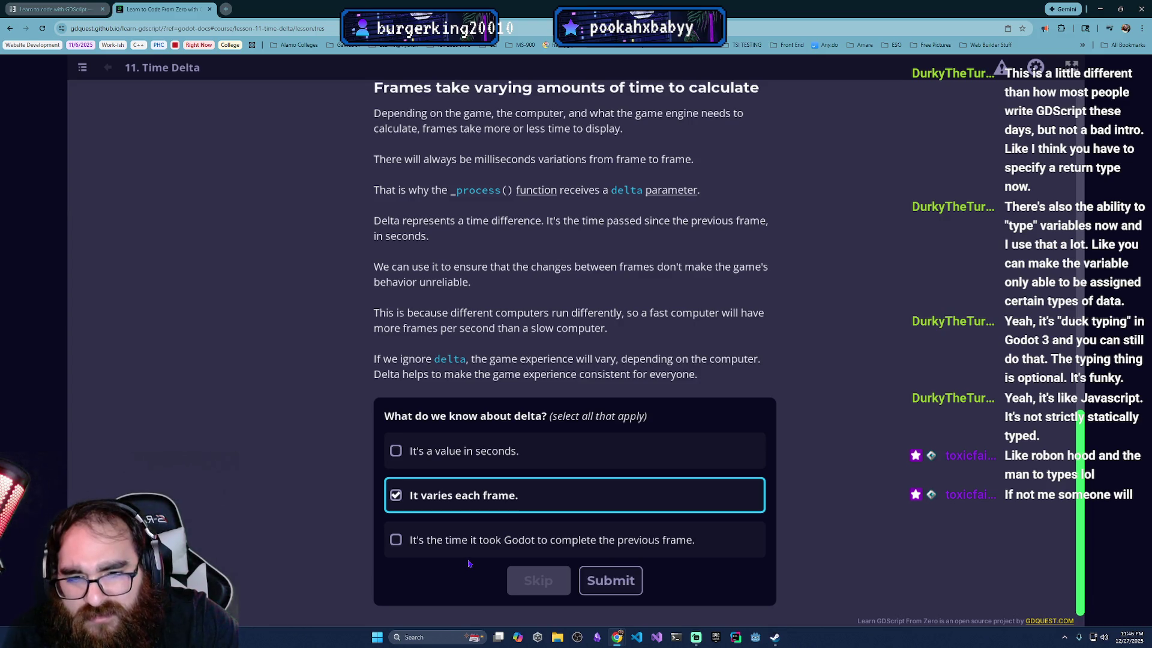
left_click(469, 551)
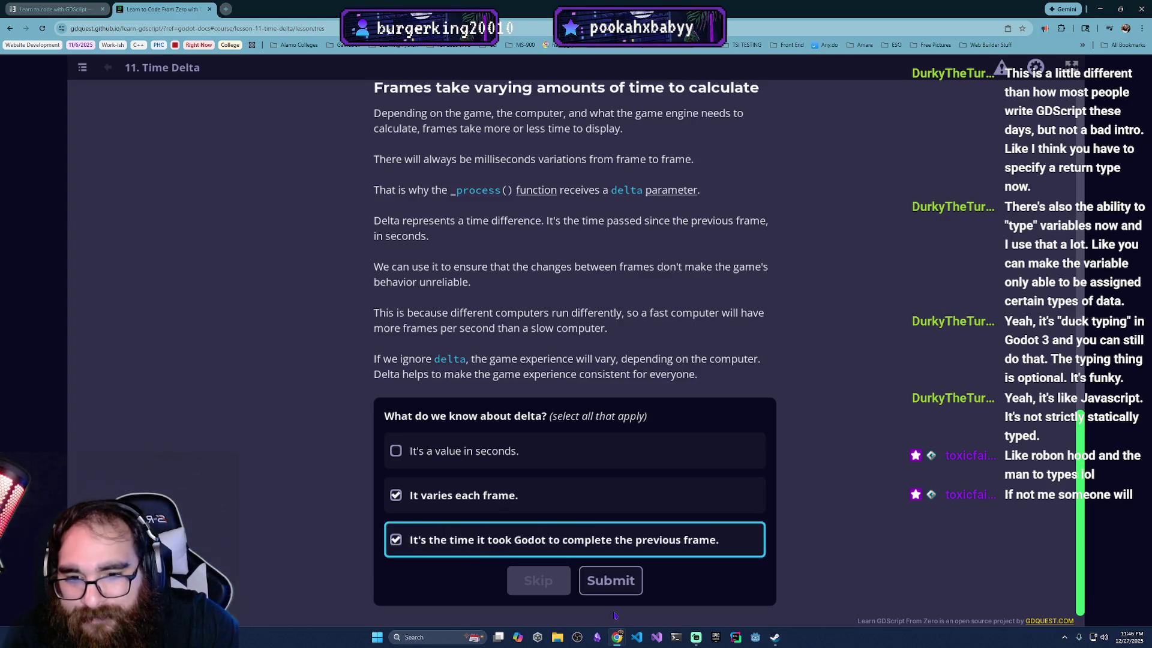
left_click(509, 543)
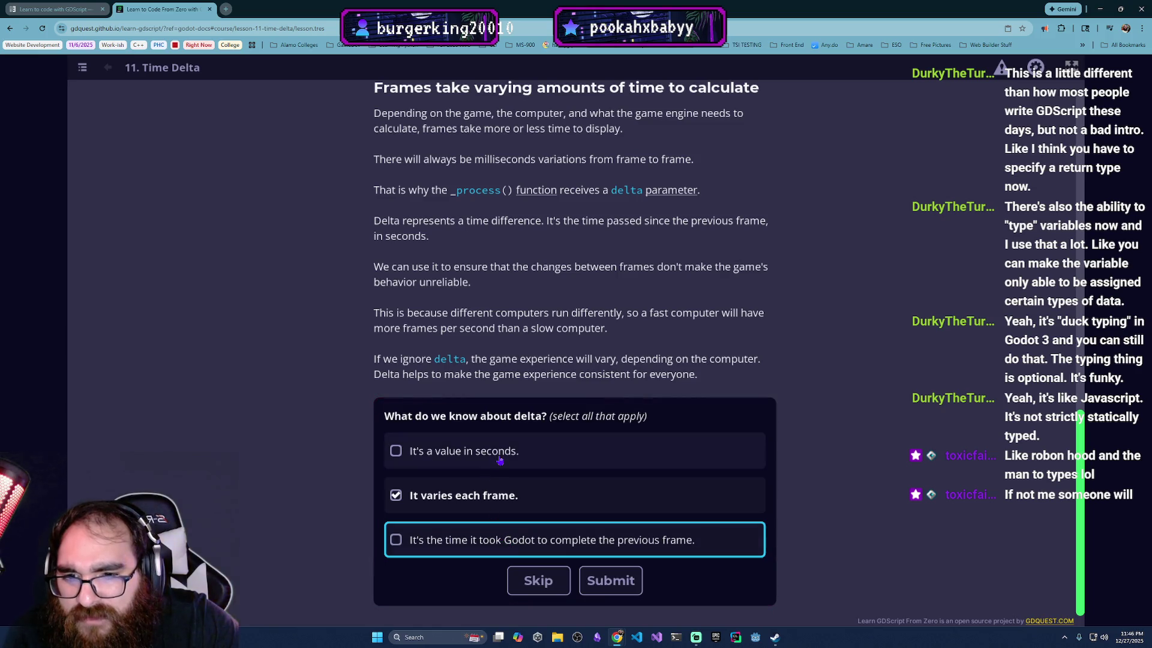
key("Tab")
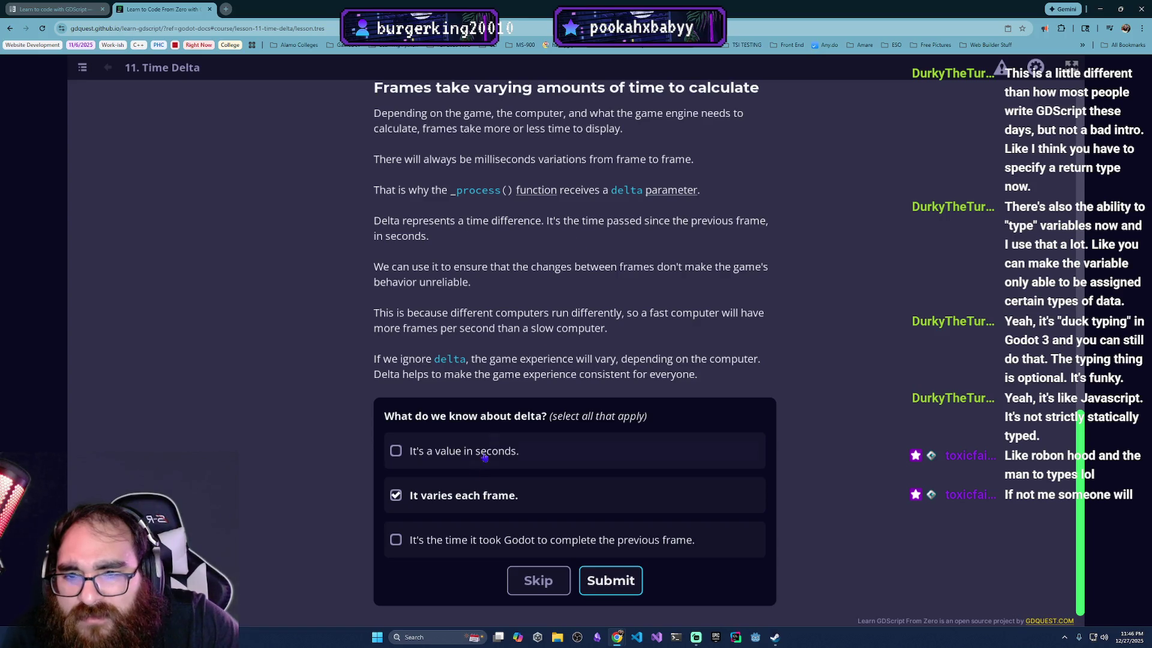
left_click(476, 493)
left_click(490, 454)
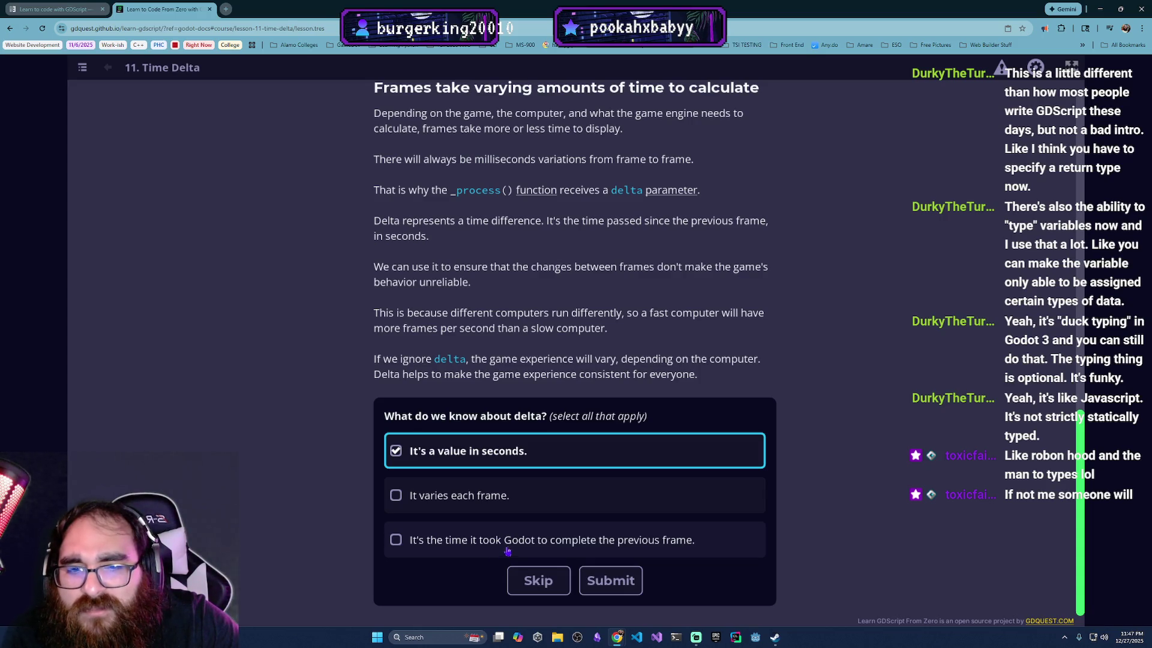
Step: Also check 'It varies each frame' and the previous-frame-time answer so all three are chosen
left_click(508, 548)
left_click(551, 545)
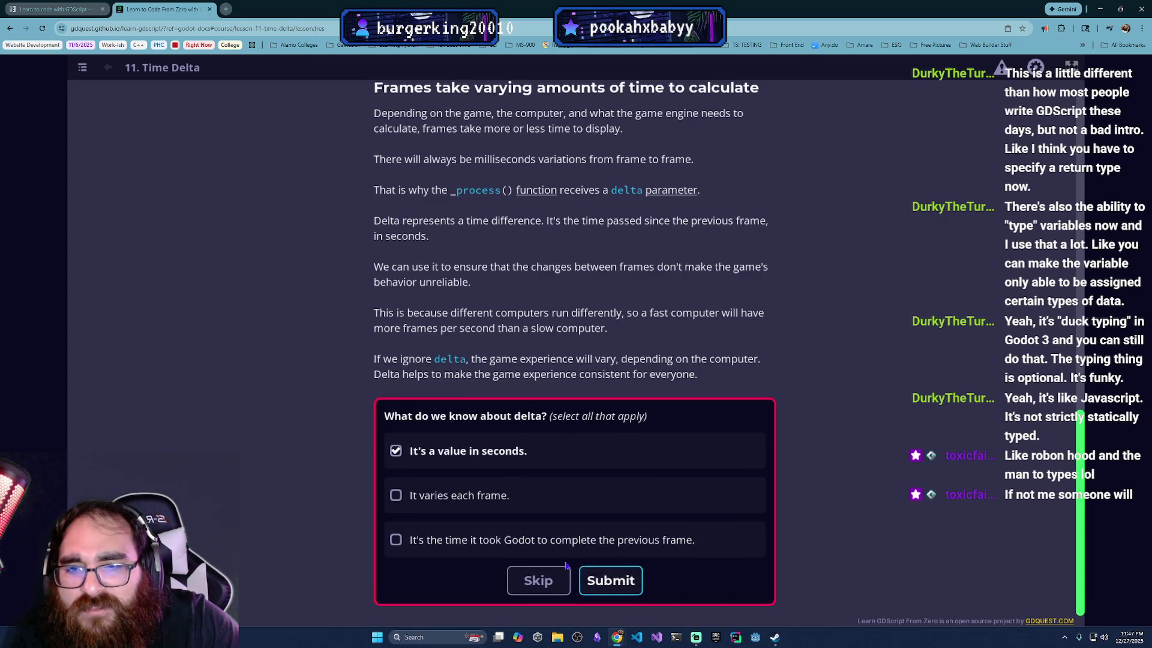
left_click(533, 498)
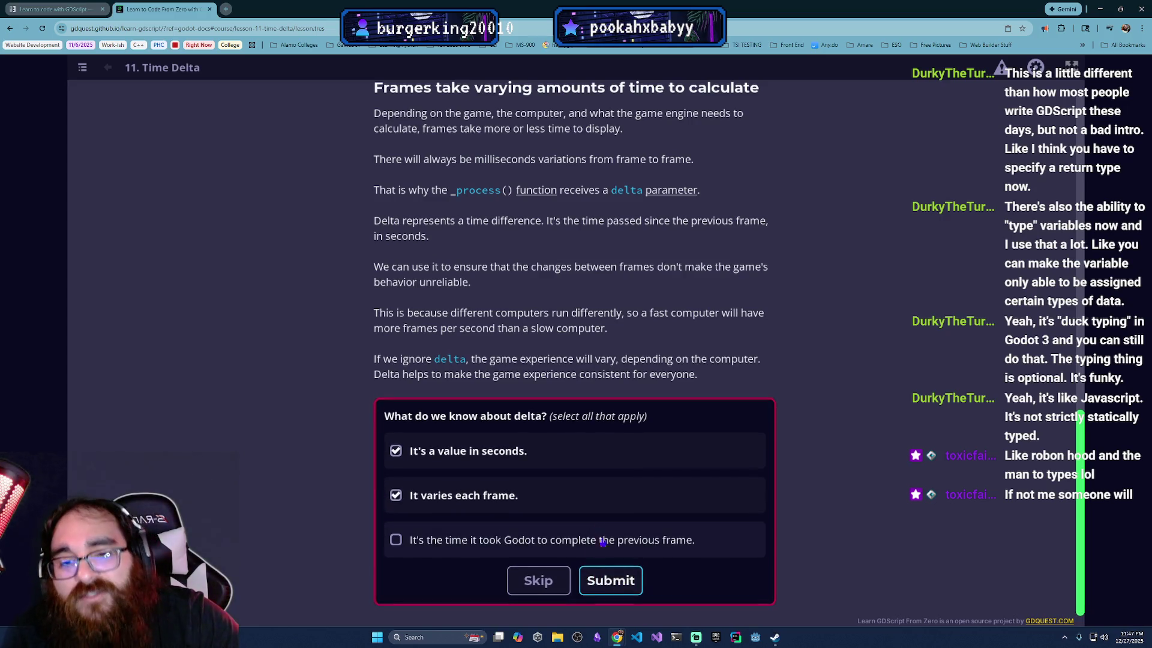
left_click(529, 538)
scroll(378, 441, "up", 2)
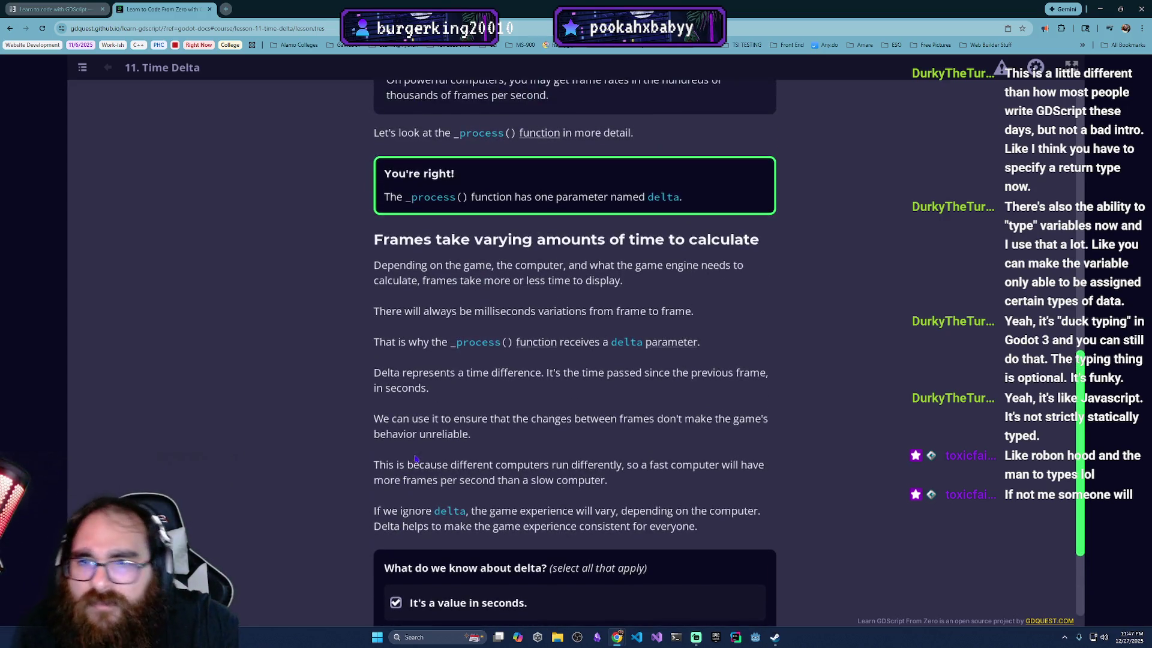
scroll(396, 428, "up", 2)
scroll(417, 417, "up", 1)
scroll(417, 417, "up", 2)
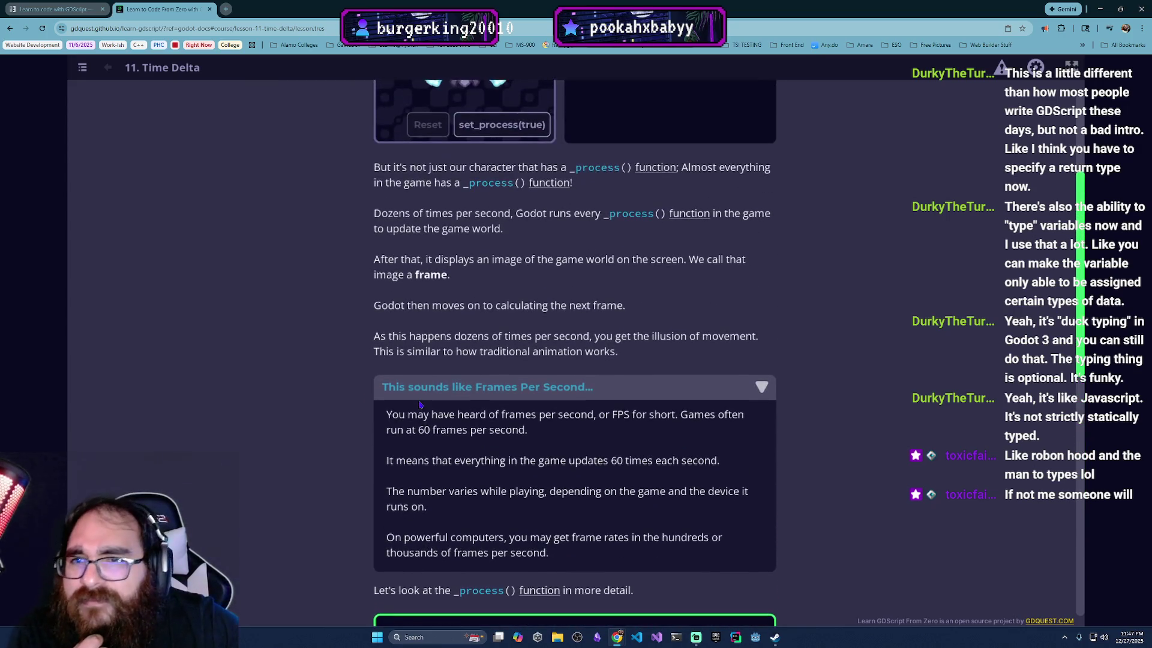
scroll(420, 405, "down", 1)
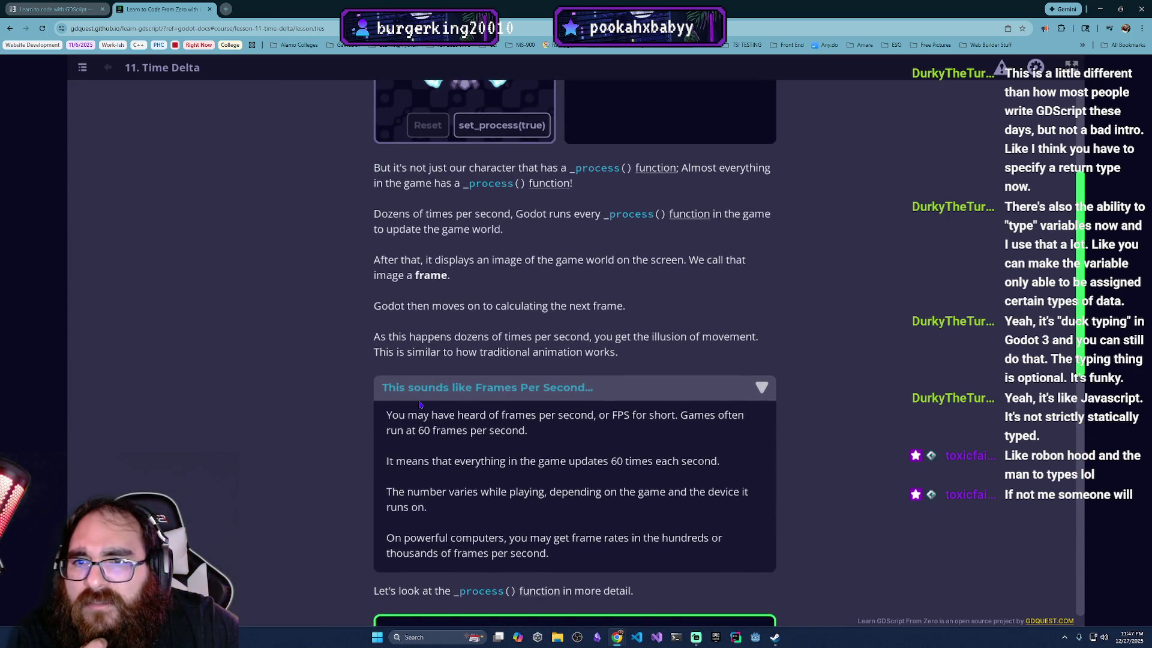
scroll(420, 405, "down", 2)
scroll(427, 373, "down", 2)
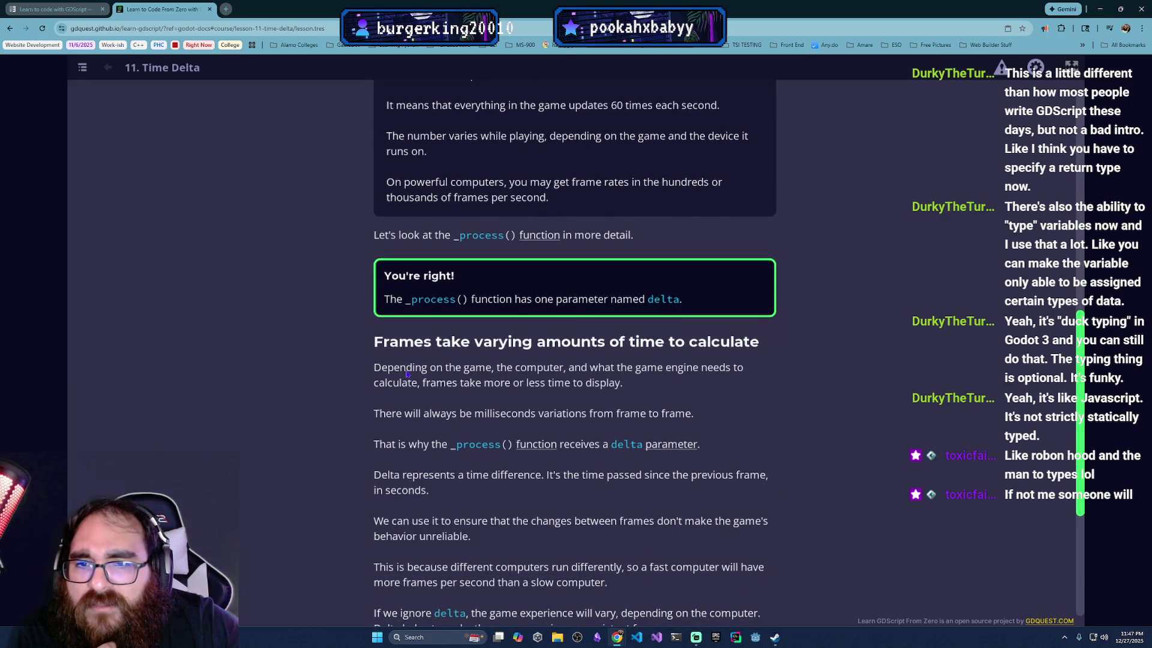
scroll(571, 390, "down", 2)
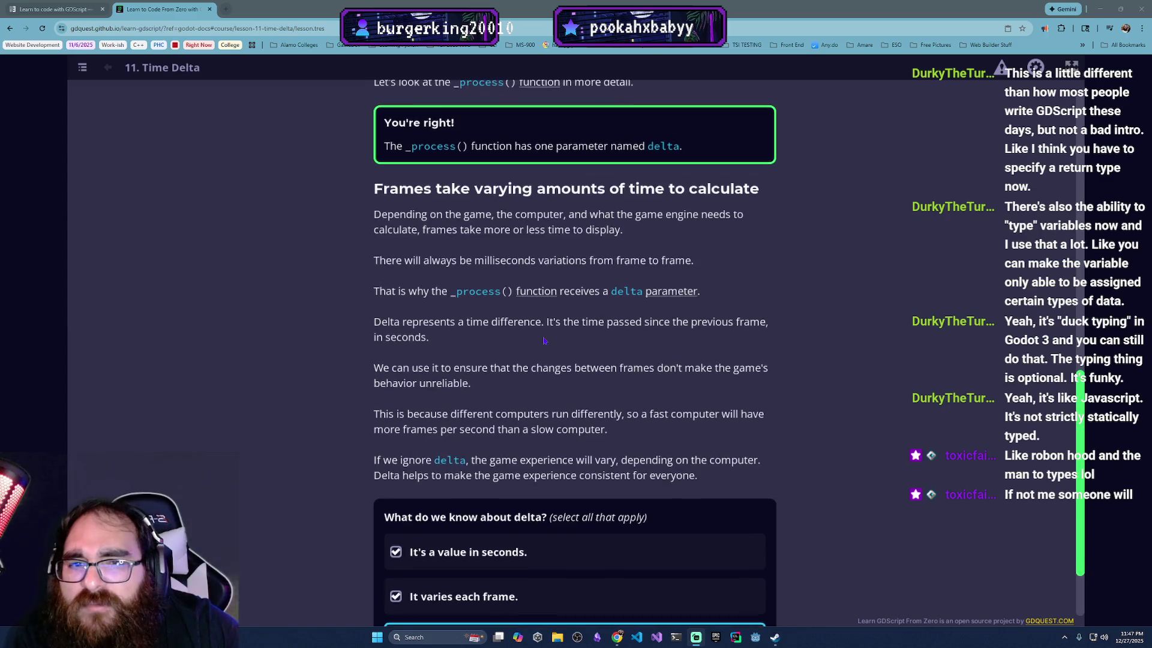
scroll(543, 341, "down", 1)
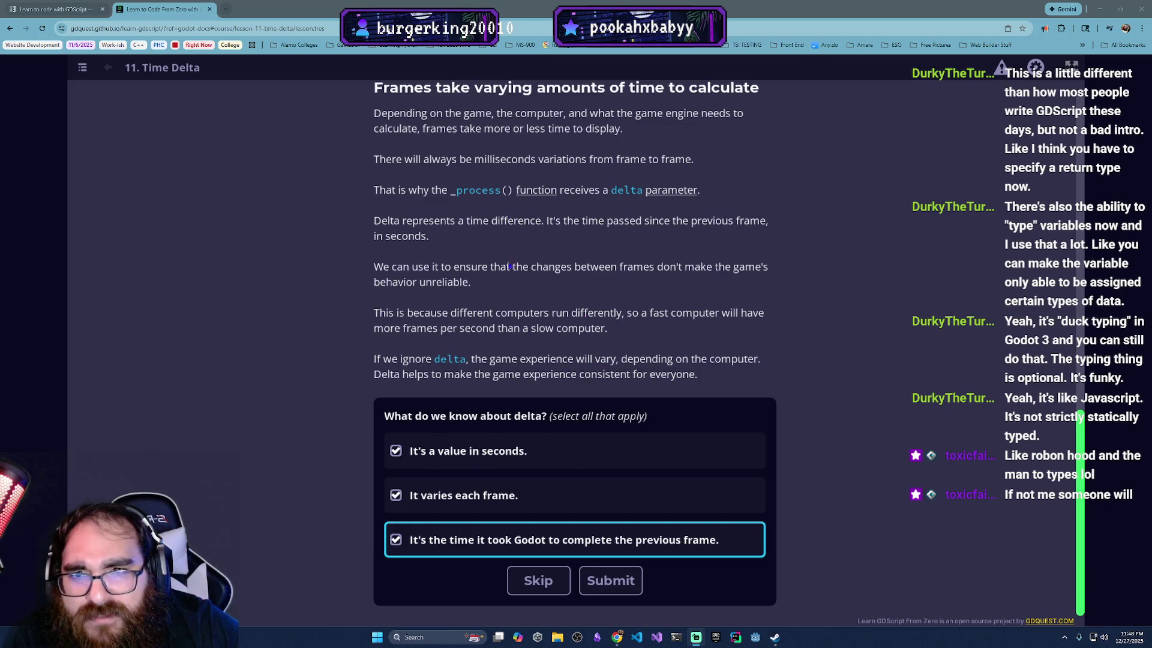
Step: Submit the delta quiz answers and get them confirmed correct
left_click(590, 584)
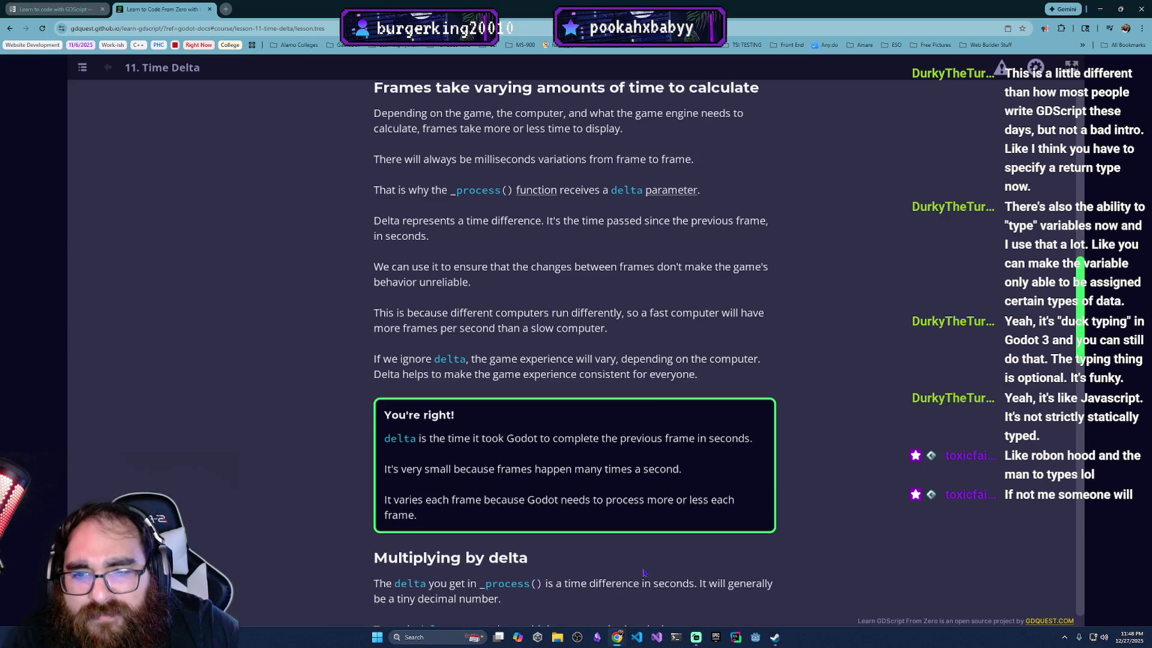
scroll(644, 573, "down", 2)
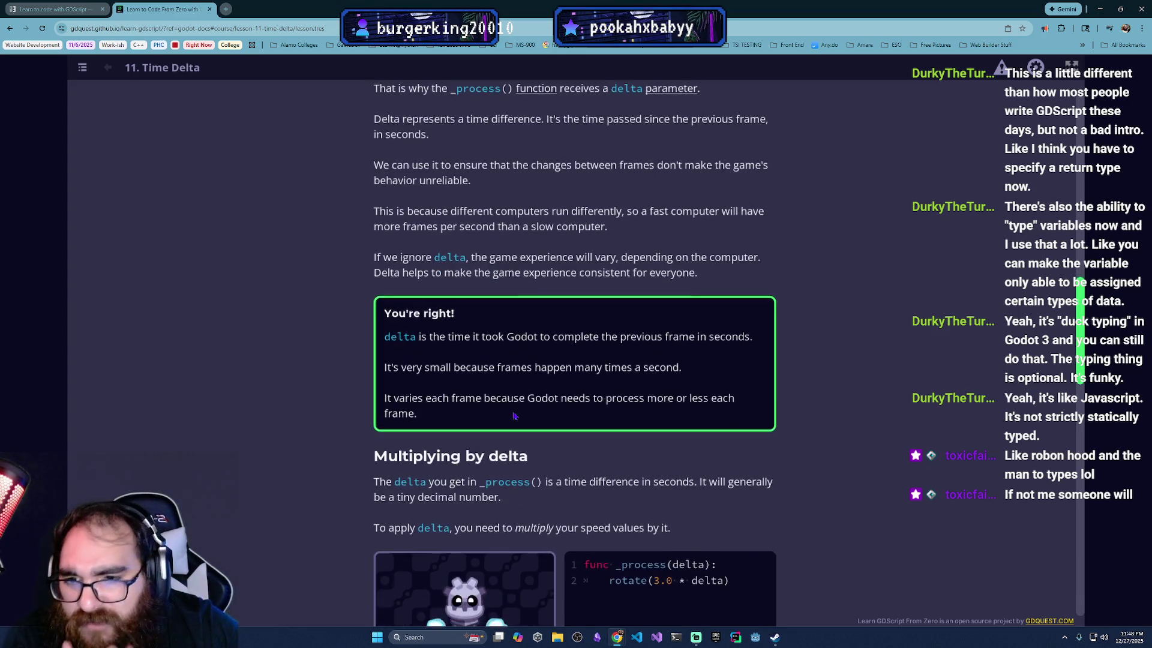
scroll(515, 415, "down", 2)
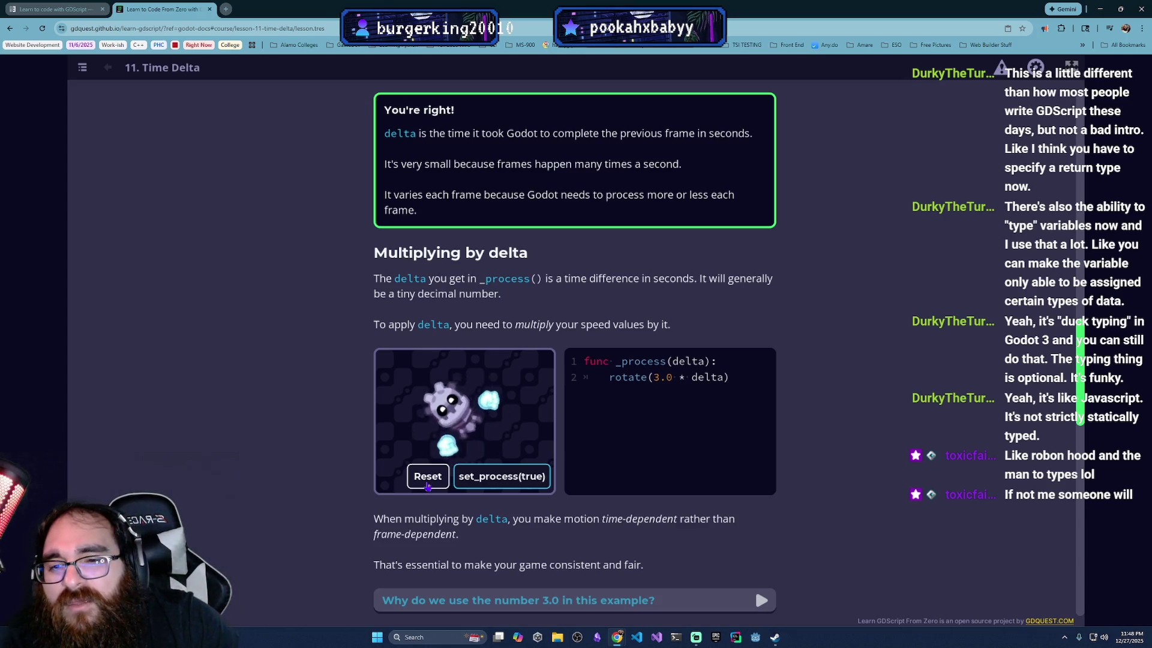
Step: Reset the rotating robot demo in the Multiplying by delta section
left_click(428, 482)
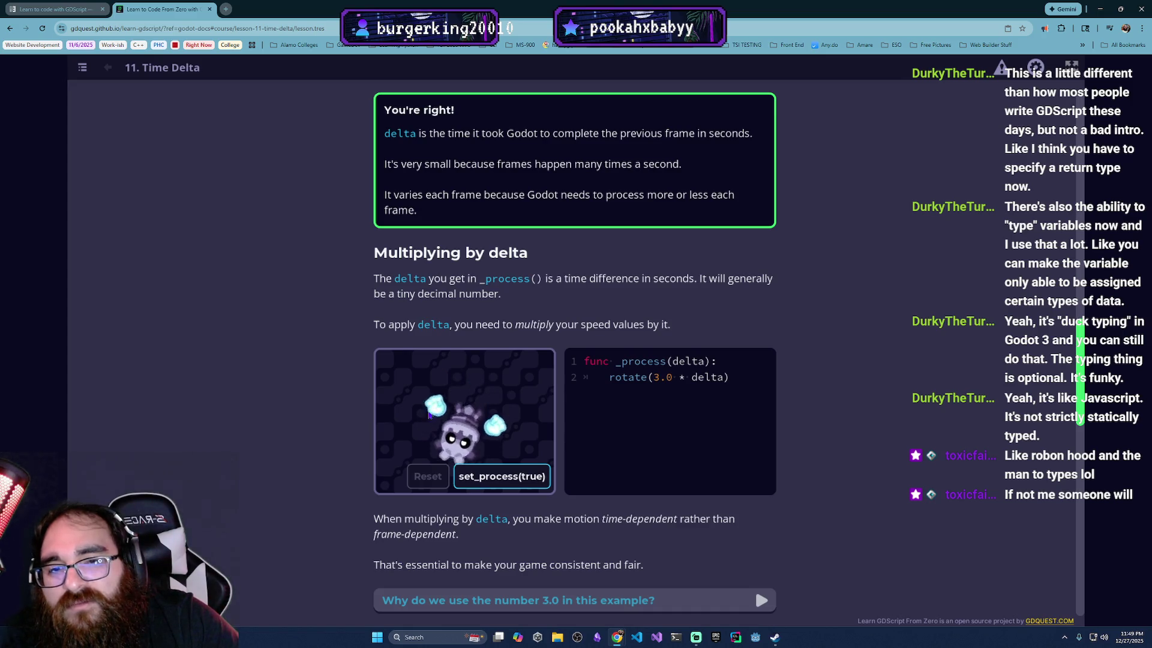
scroll(488, 448, "down", 1)
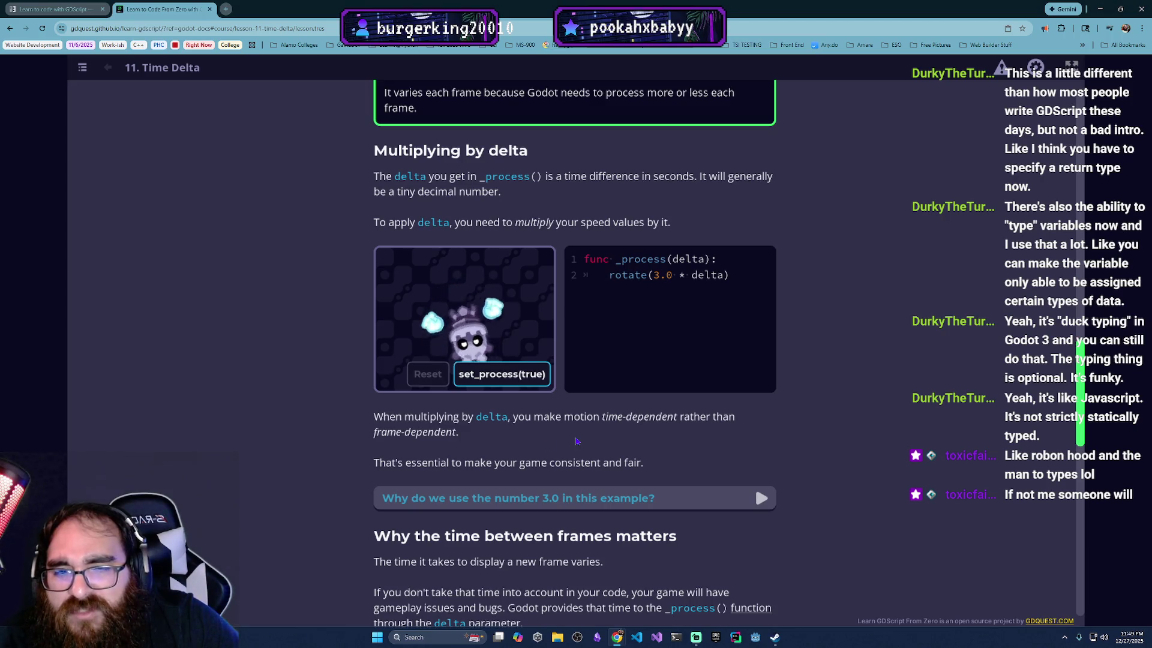
scroll(577, 441, "down", 2)
scroll(496, 369, "up", 1)
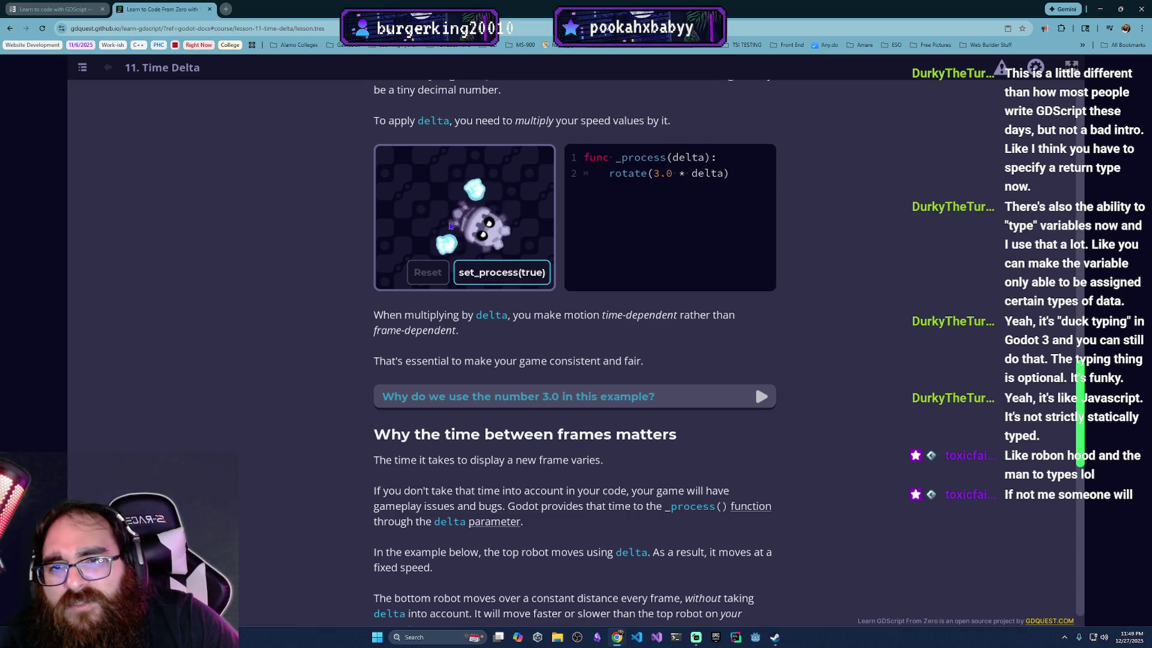
scroll(511, 257, "down", 1)
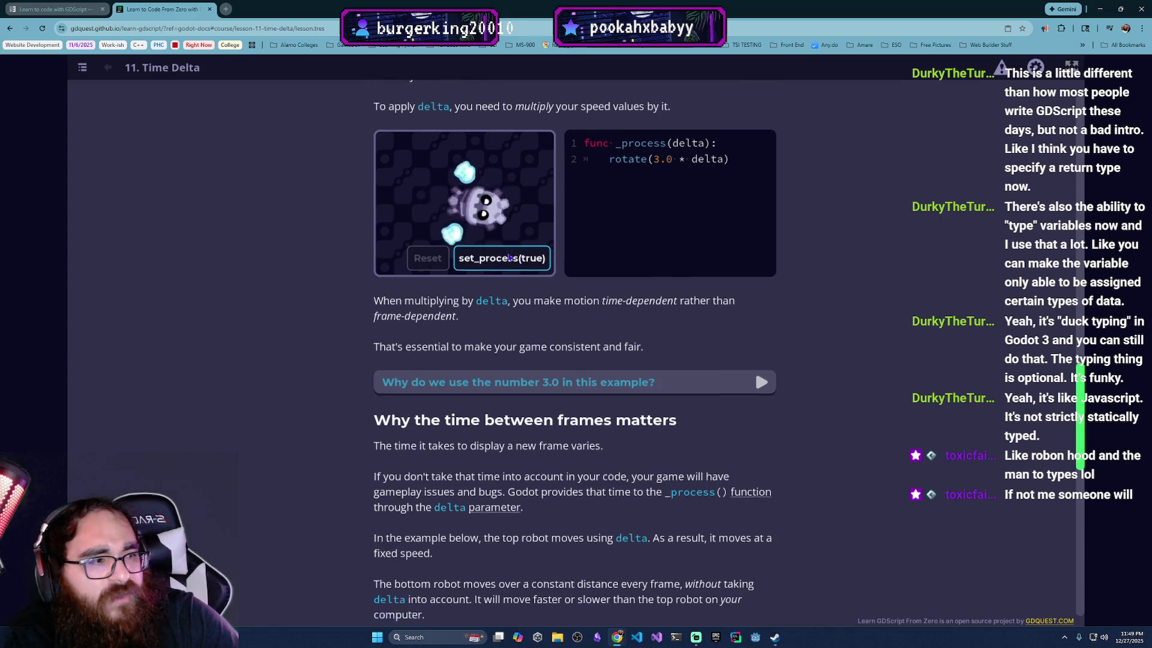
scroll(586, 306, "down", 2)
scroll(693, 360, "up", 1)
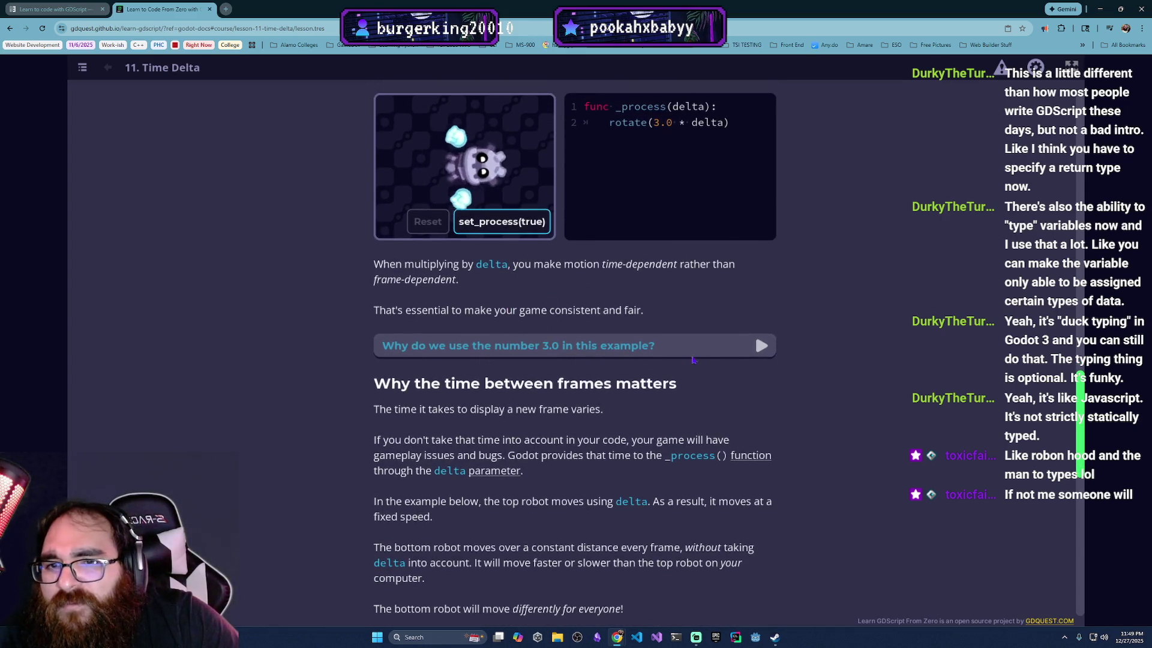
Step: Expand the 'Why do we use the number 3.0 in this example?' explanation
left_click(689, 348)
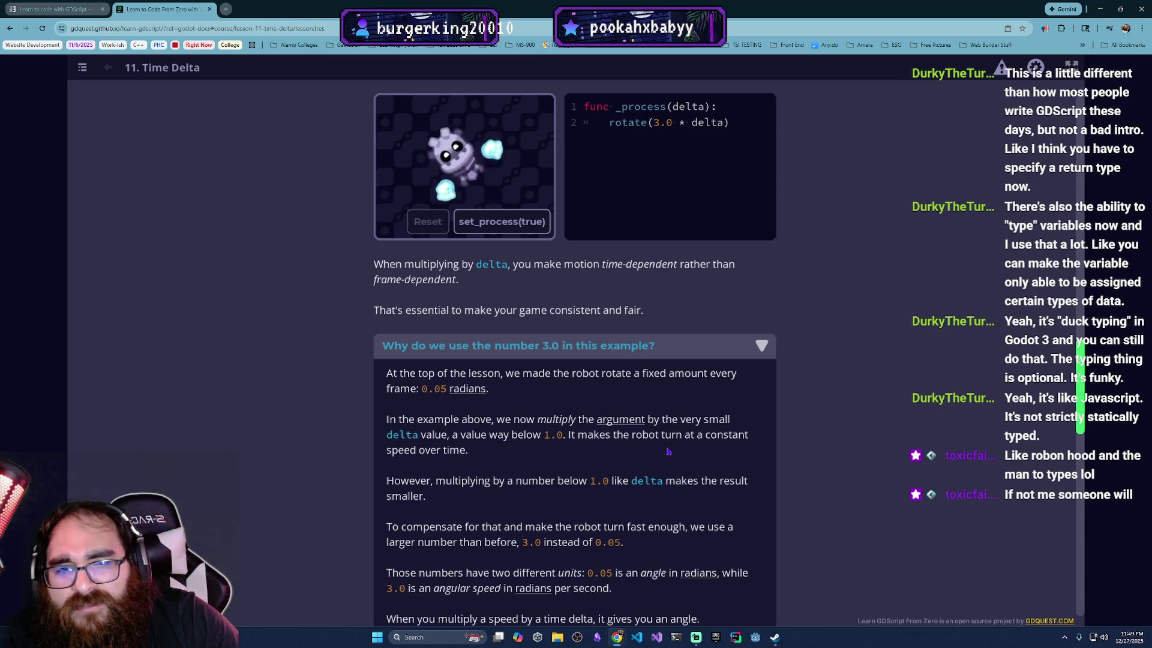
scroll(577, 451, "down", 1)
scroll(483, 447, "down", 1)
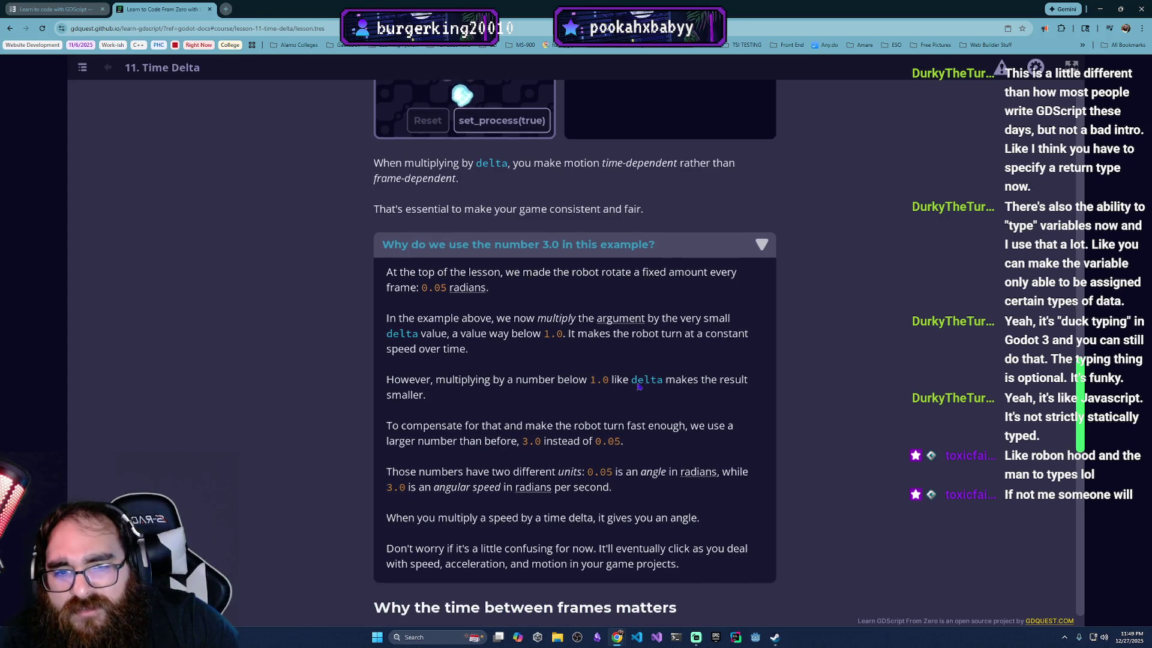
scroll(467, 439, "down", 1)
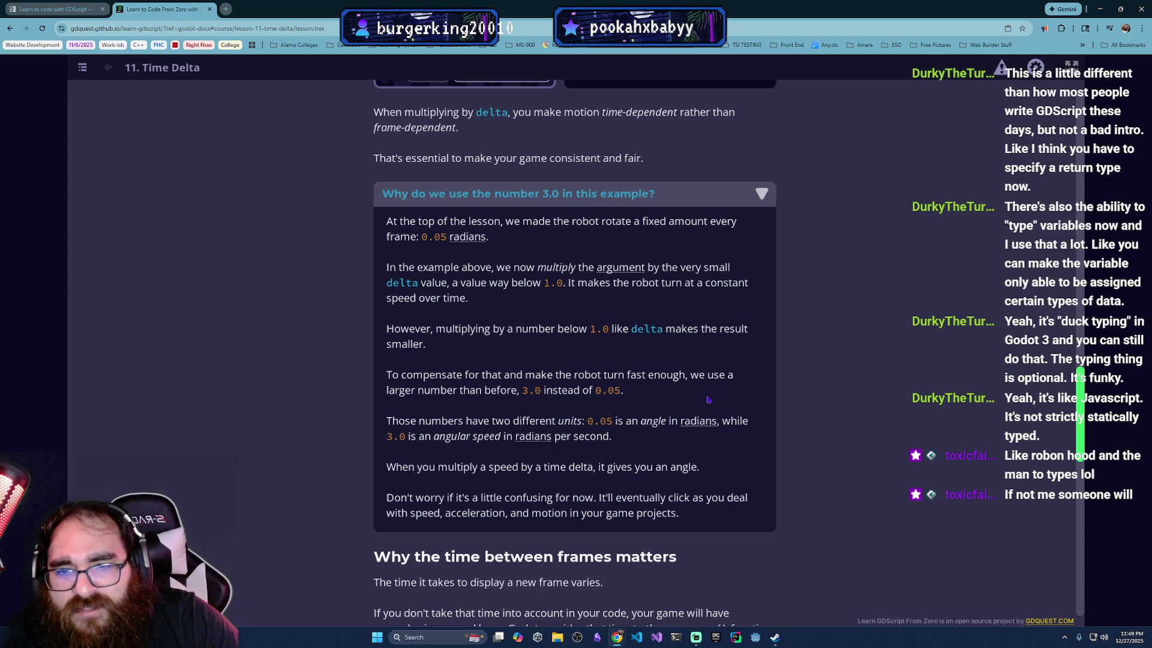
scroll(565, 408, "up", 1)
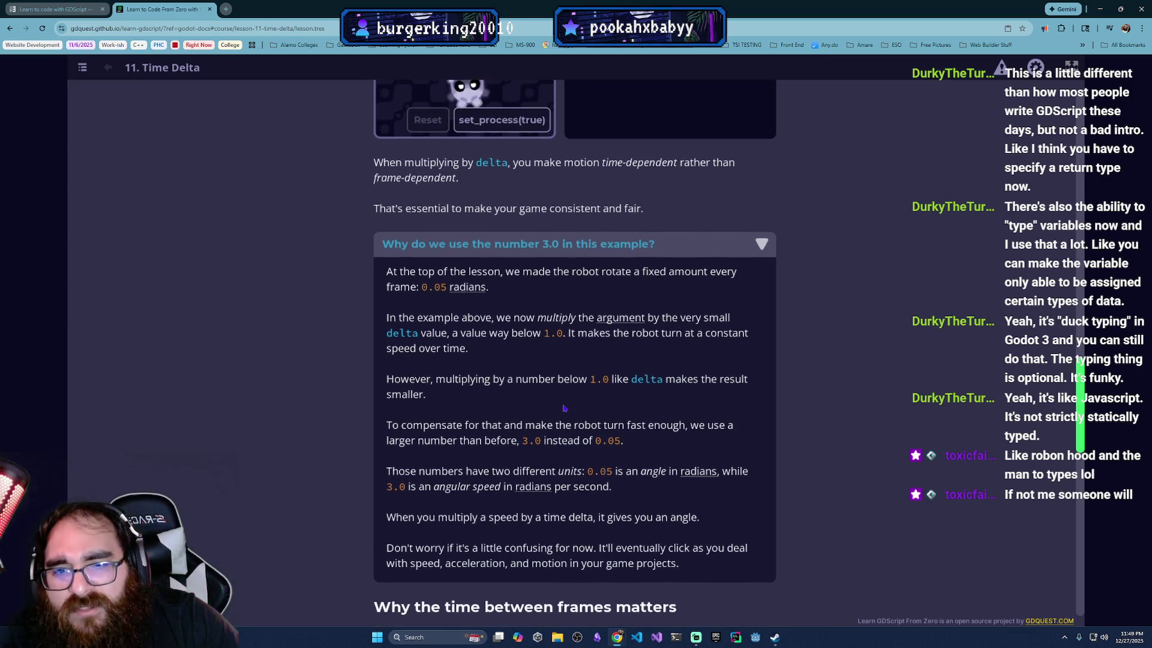
scroll(566, 408, "up", 1)
scroll(565, 408, "up", 1)
scroll(564, 410, "down", 2)
scroll(564, 410, "down", 3)
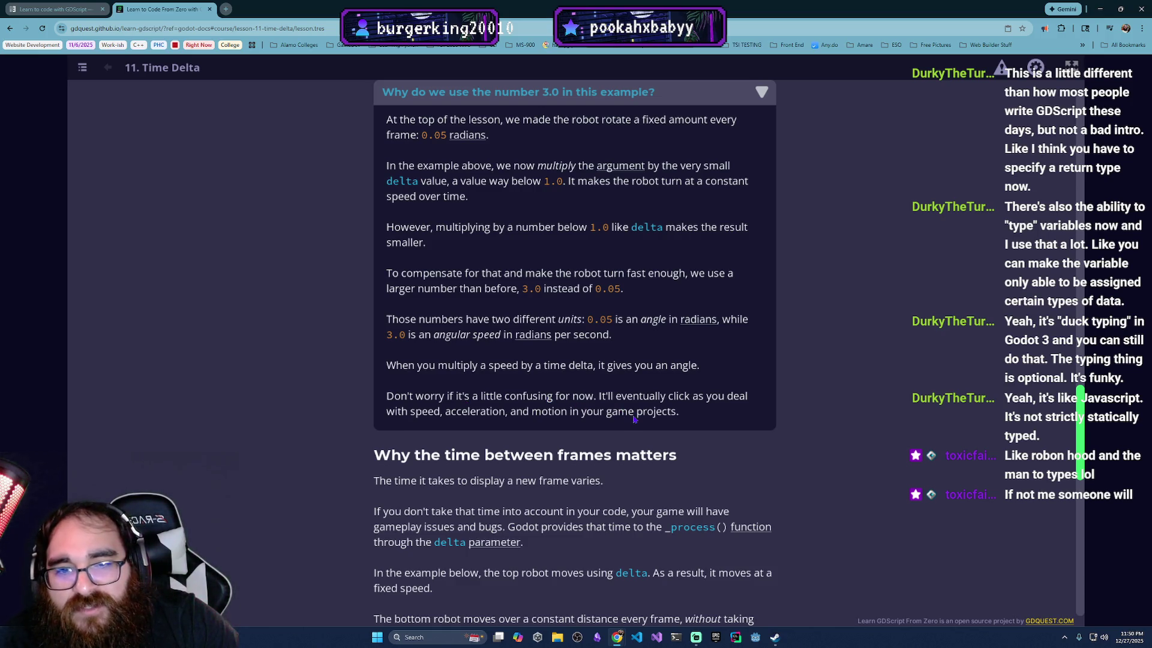
scroll(531, 431, "up", 1)
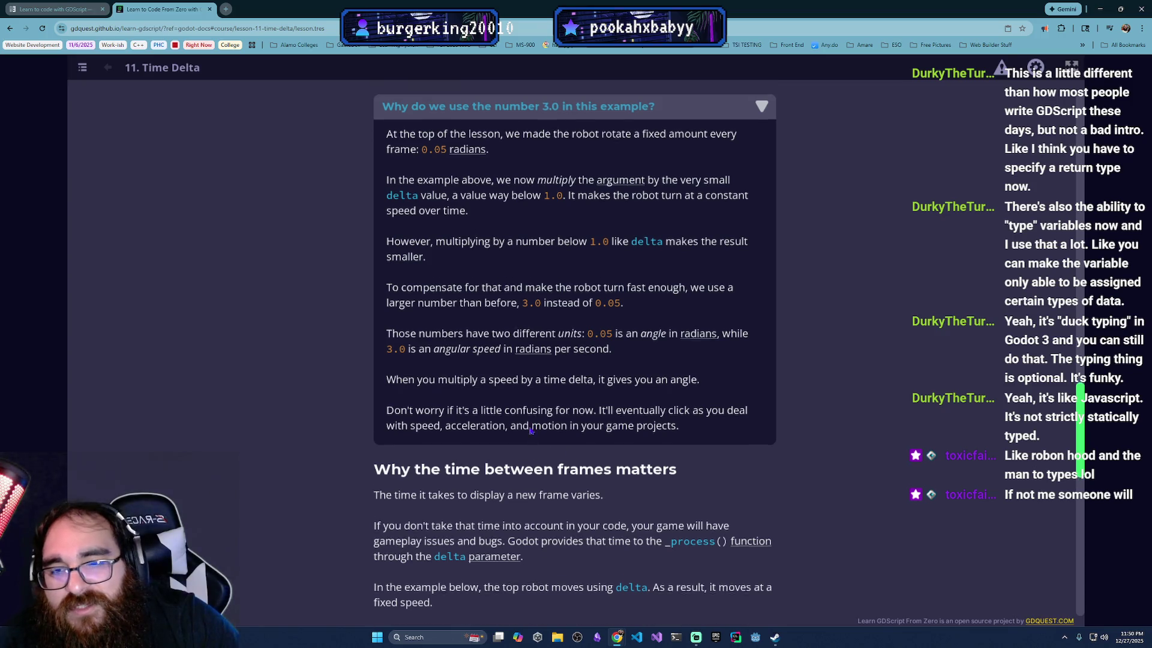
scroll(524, 428, "down", 2)
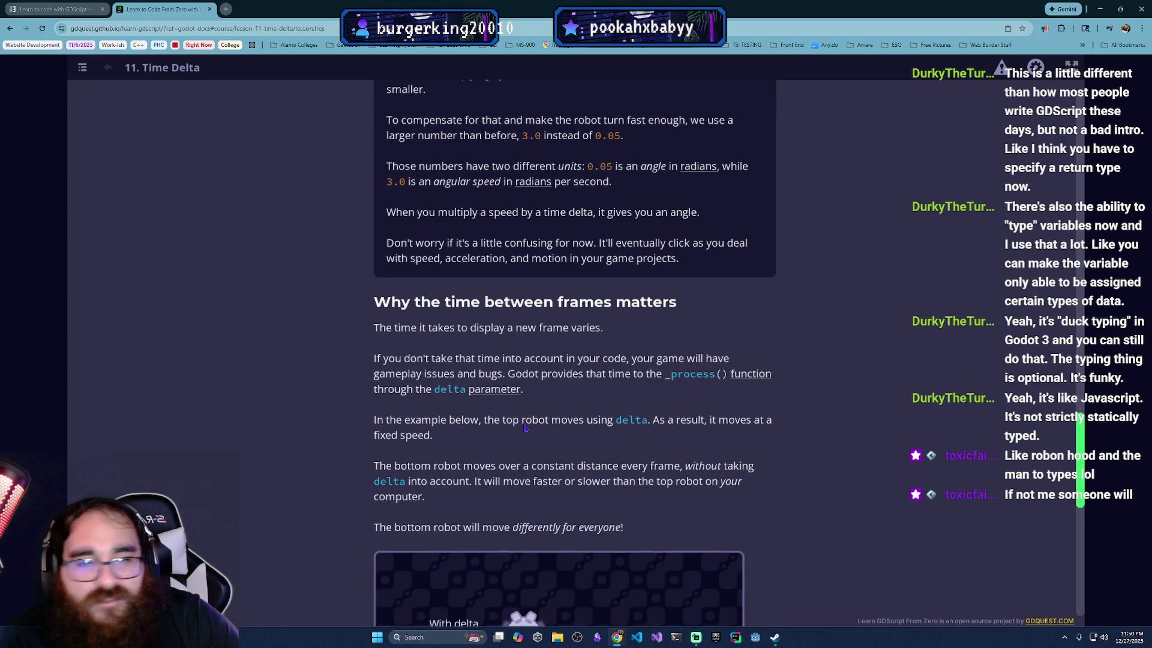
scroll(566, 403, "down", 1)
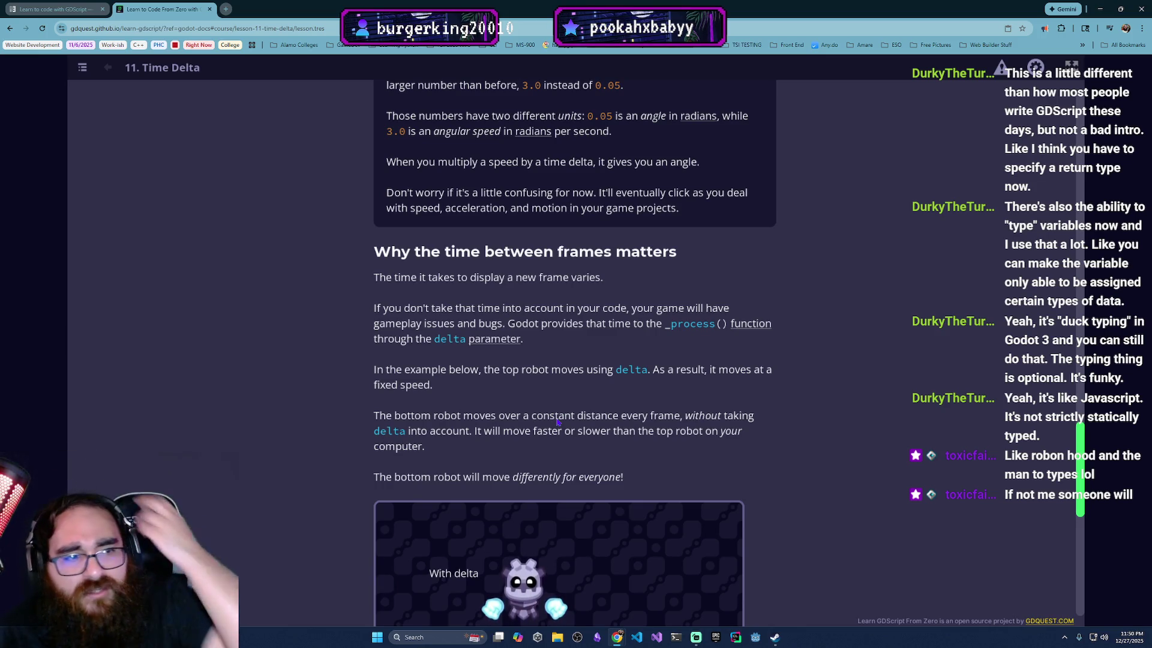
scroll(543, 432, "up", 1)
scroll(543, 431, "up", 1)
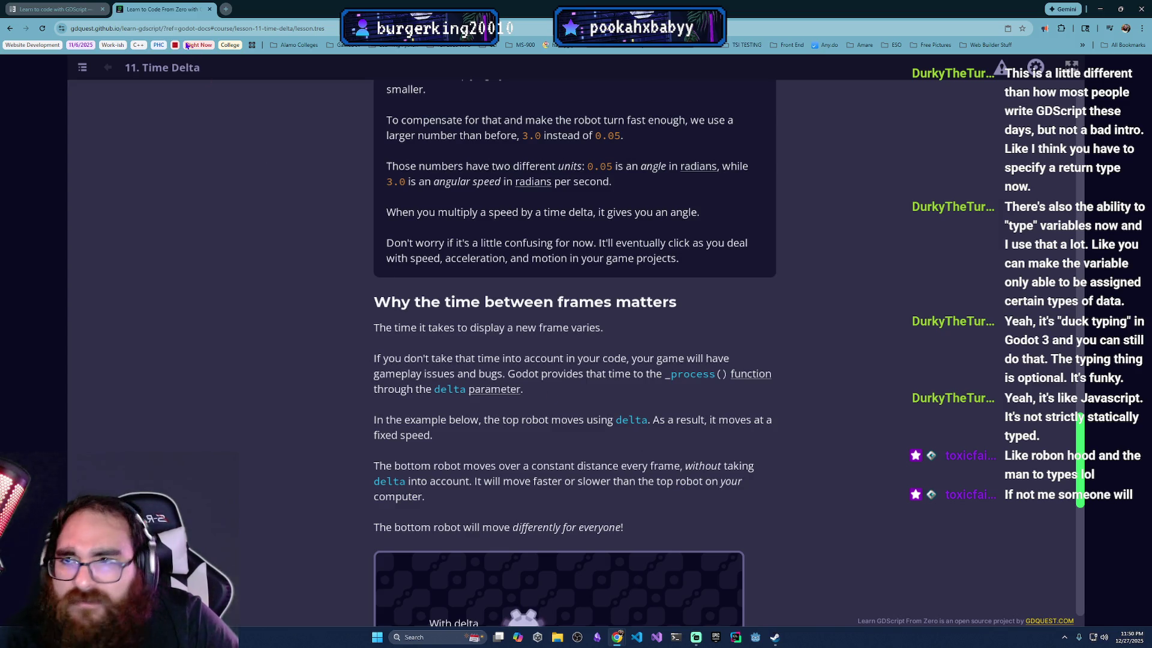
Step: Peek at the Course Index, then play the with-delta versus constant-distance robot demo
left_click(82, 68)
scroll(349, 449, "down", 5)
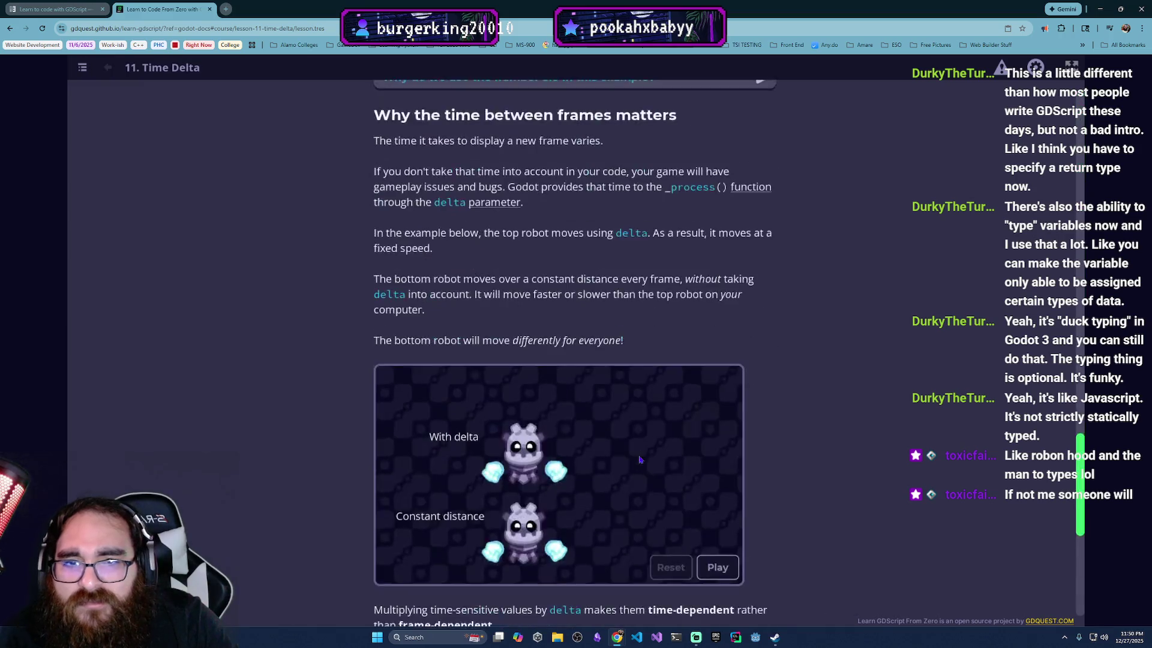
scroll(631, 451, "up", 2)
scroll(576, 426, "up", 3)
scroll(577, 427, "down", 2)
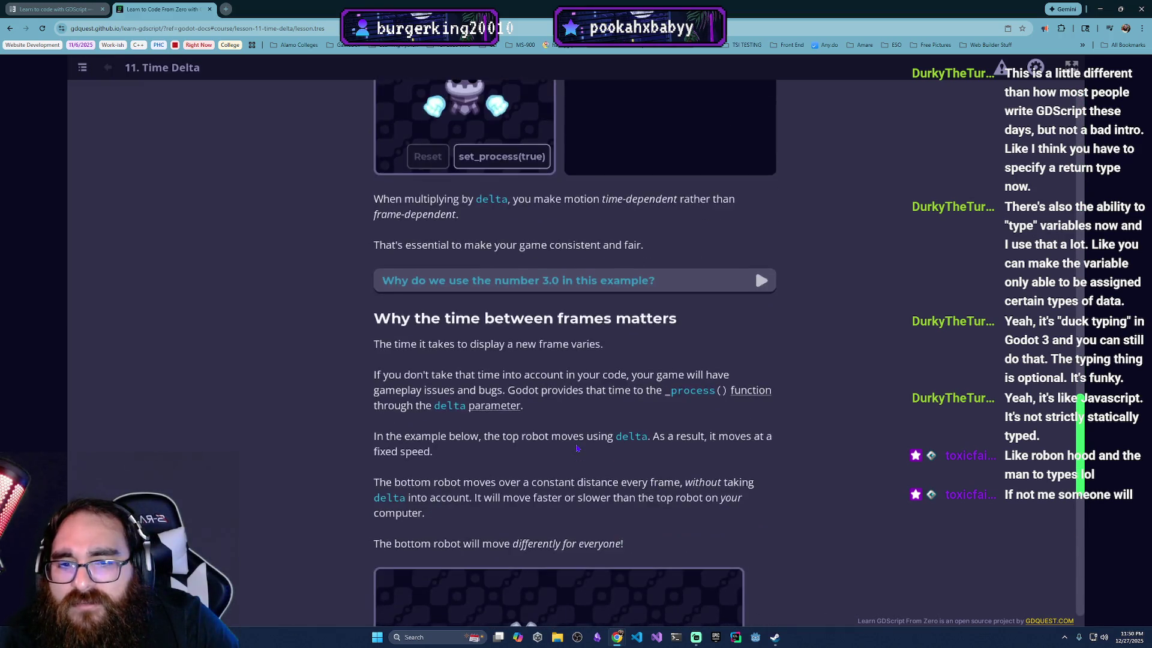
scroll(570, 452, "down", 2)
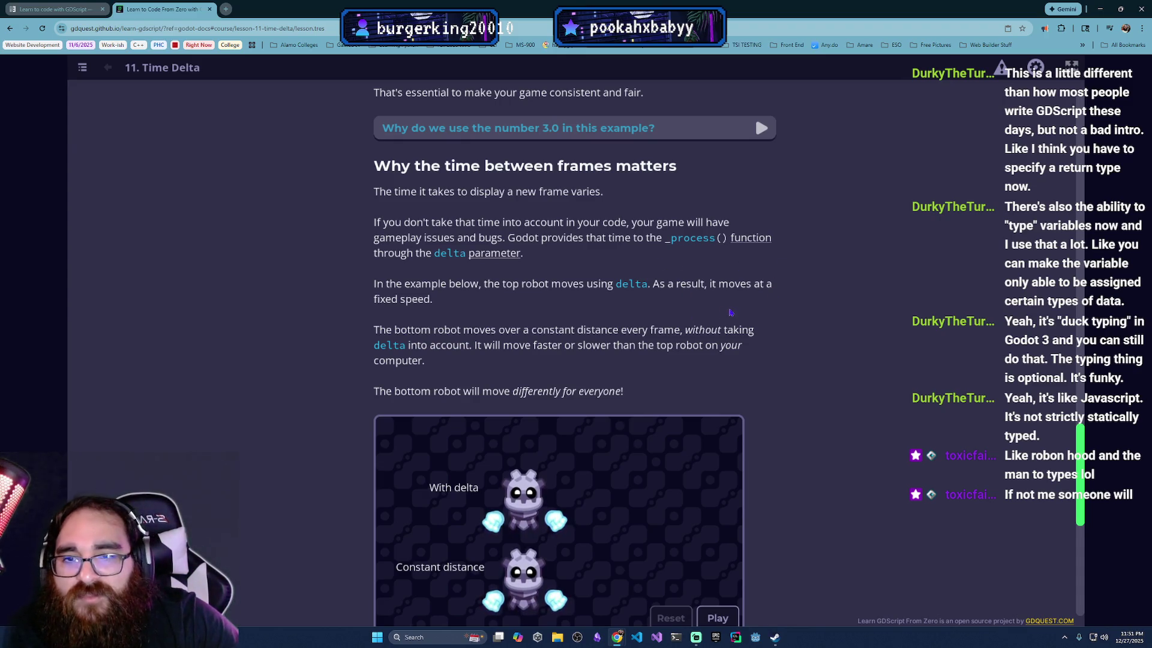
scroll(514, 361, "down", 1)
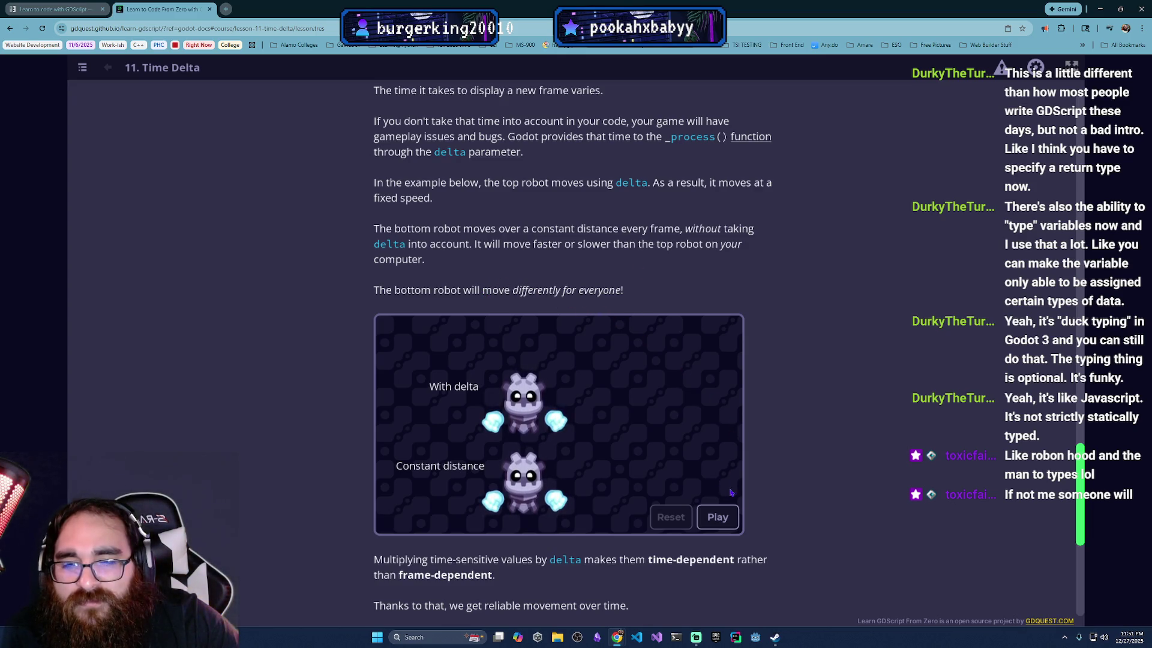
left_click(719, 519)
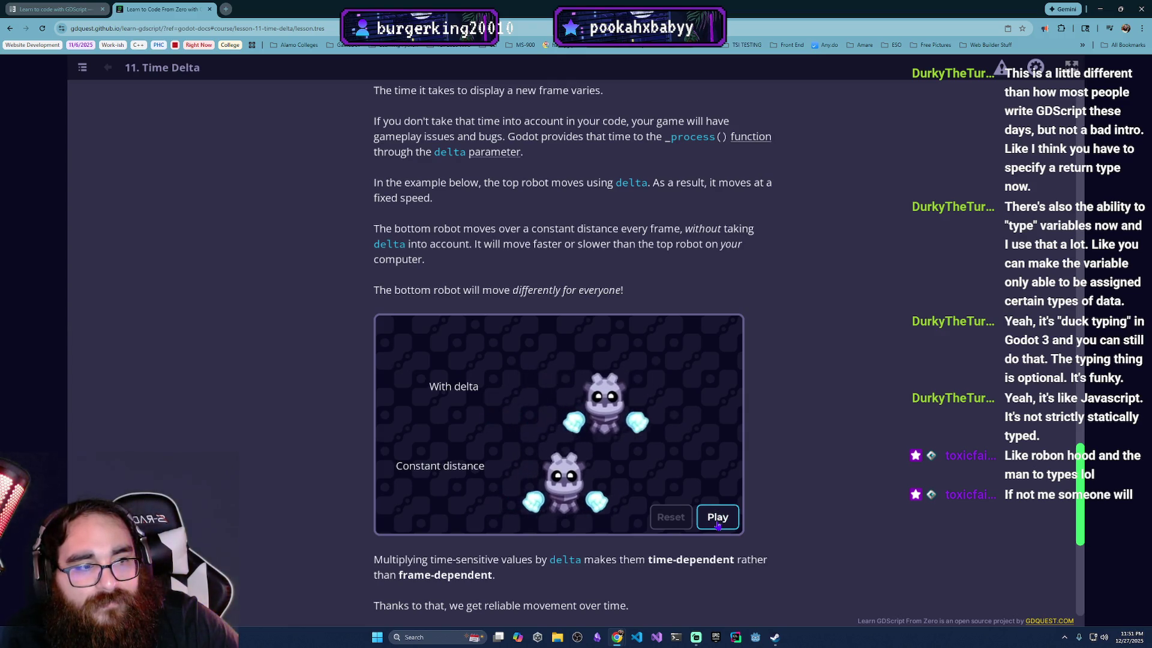
scroll(684, 507, "down", 2)
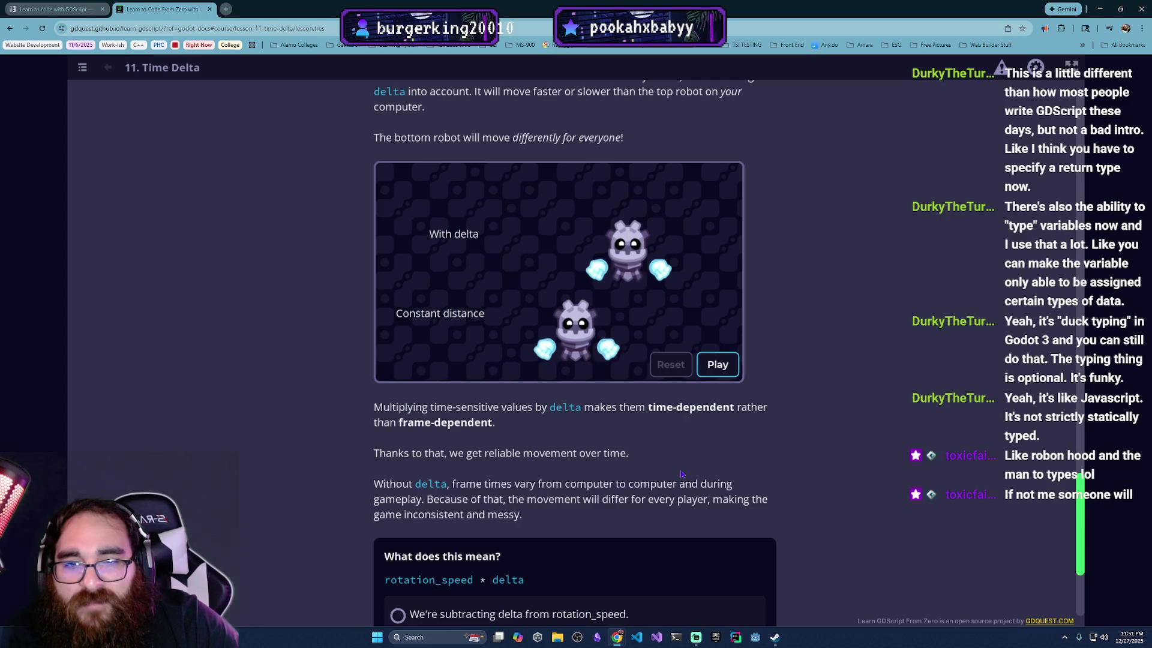
scroll(681, 475, "down", 1)
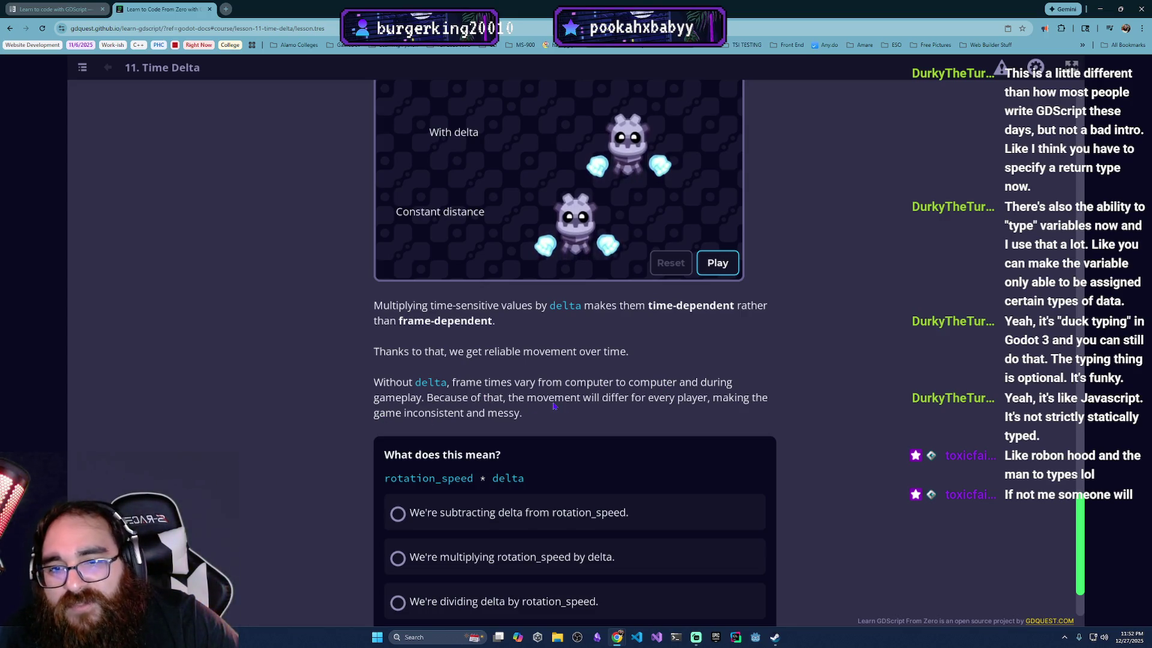
scroll(558, 406, "down", 1)
scroll(570, 372, "down", 1)
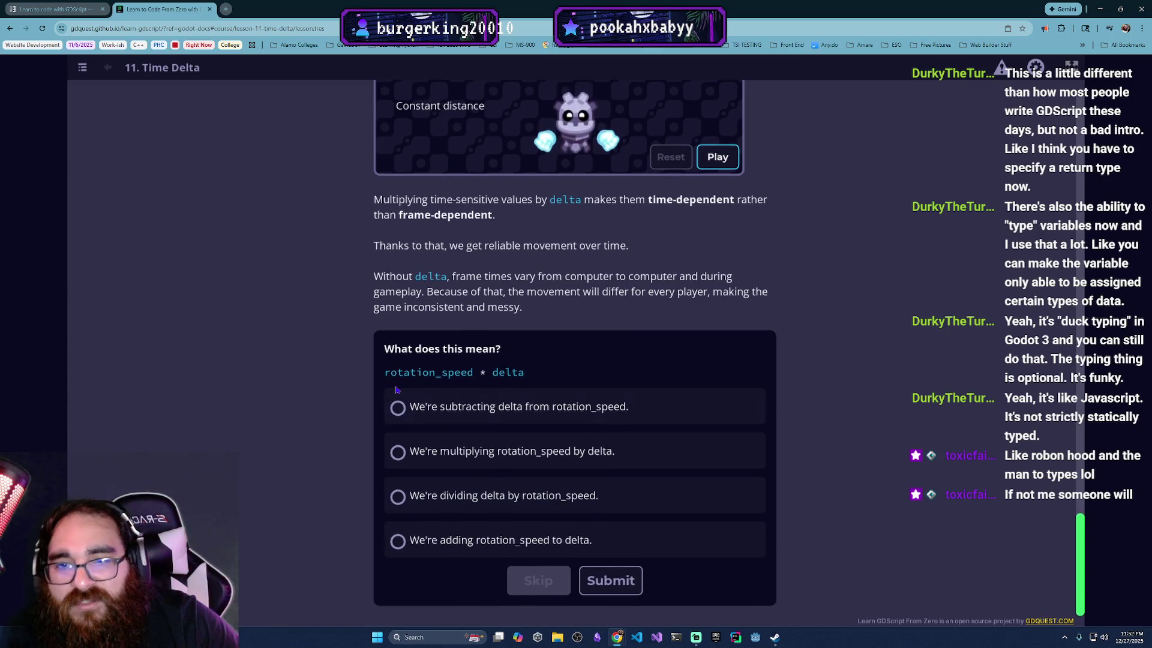
scroll(360, 379, "up", 1)
scroll(315, 360, "down", 1)
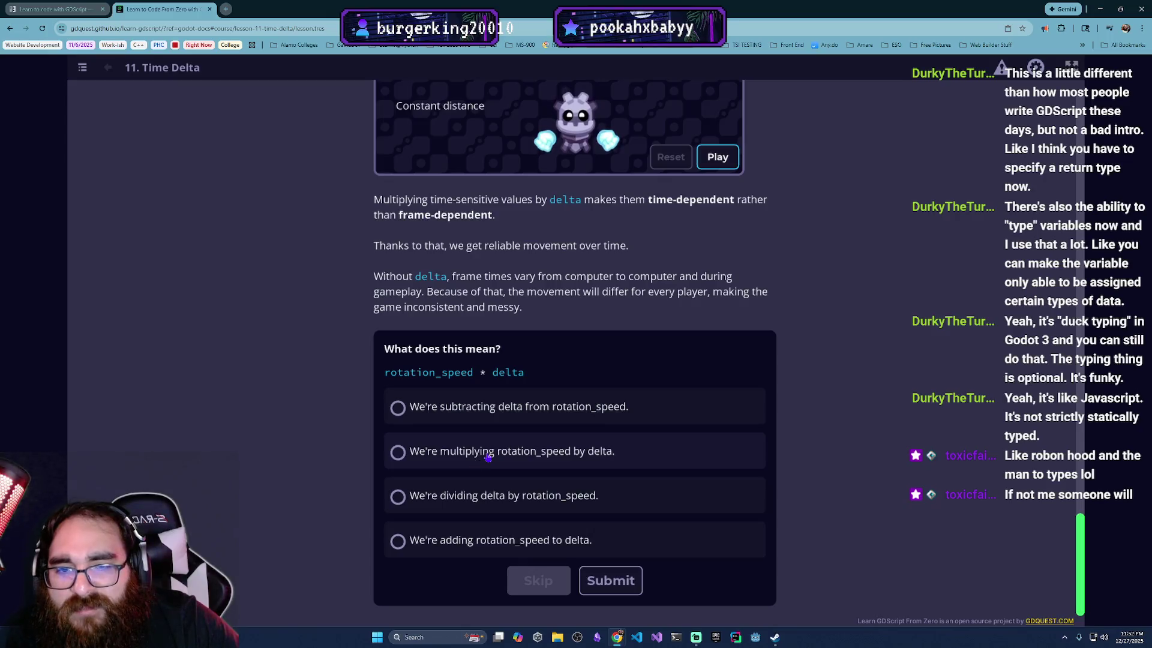
Step: Answer 'We're multiplying rotation_speed by delta', submit it, and start the Rotating Using Delta practice
left_click(581, 450)
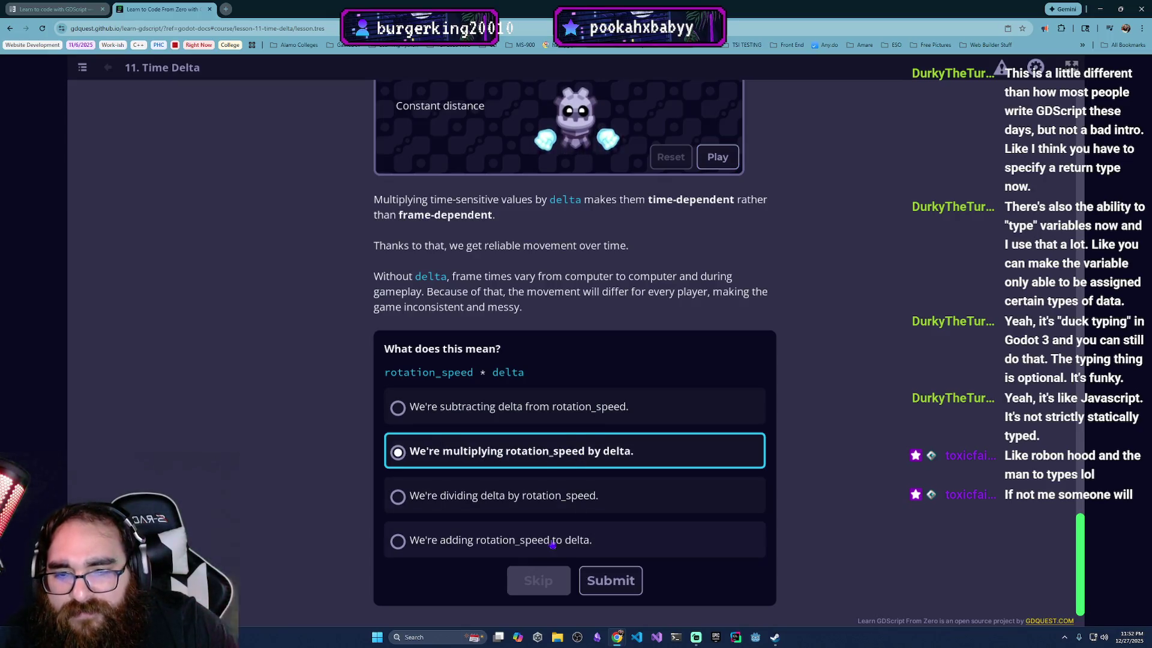
left_click(626, 584)
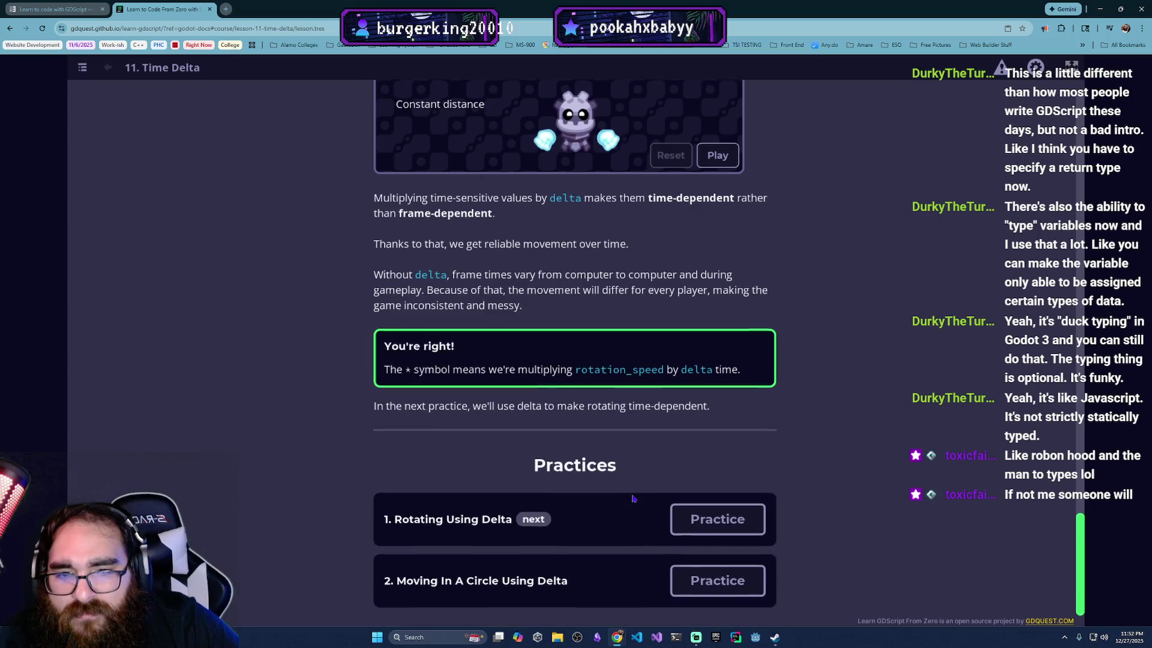
left_click(719, 513)
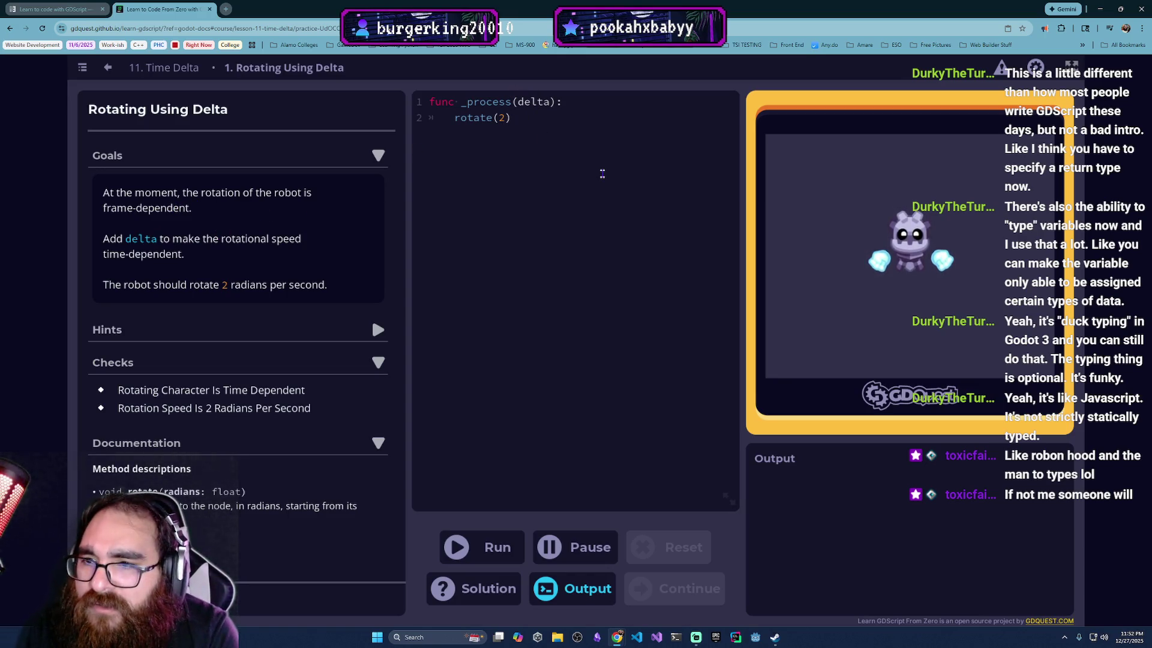
type("*")
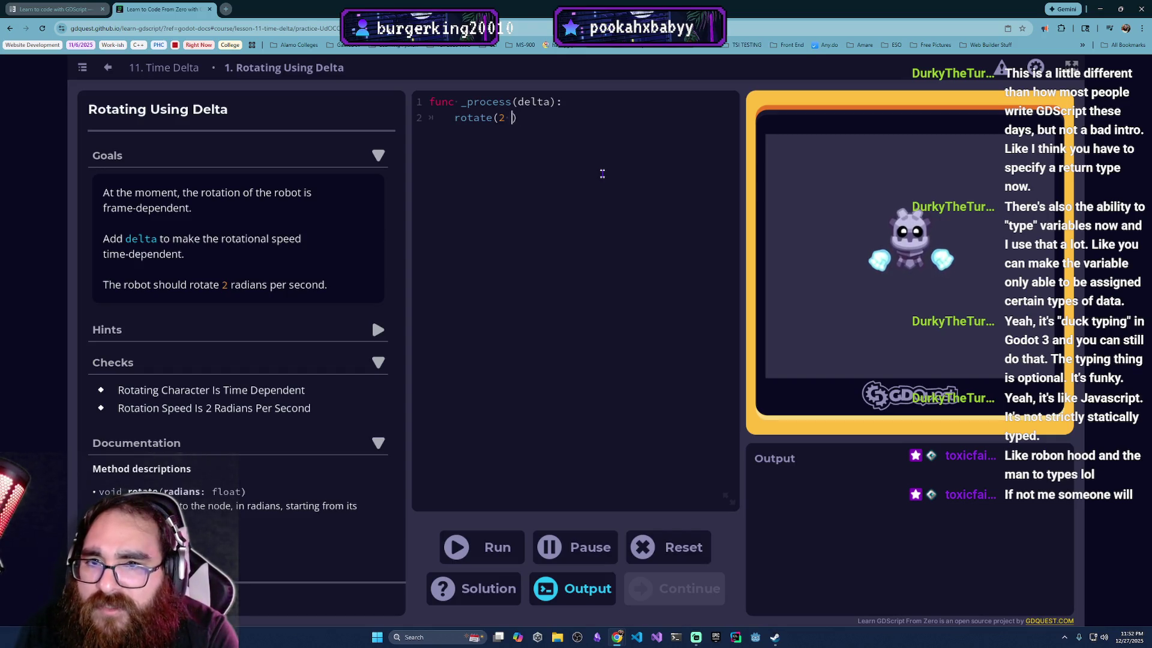
type(" delta")
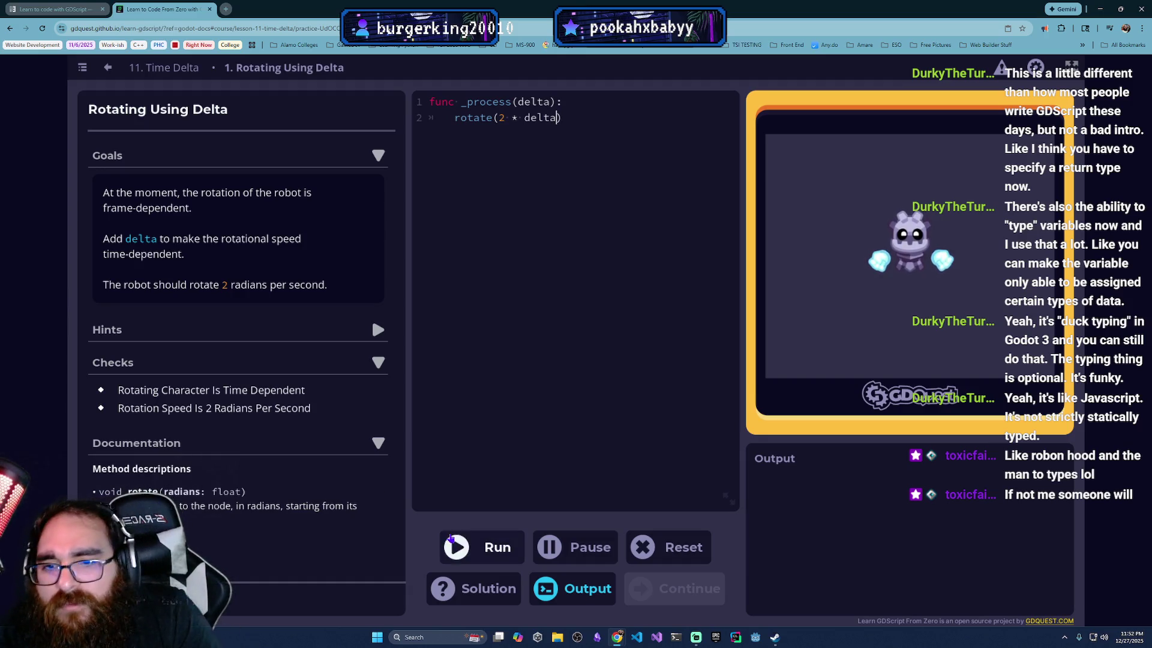
Step: Run rotate(2 * delta), pass the practice, and continue to Moving in a Circle
left_click(473, 545)
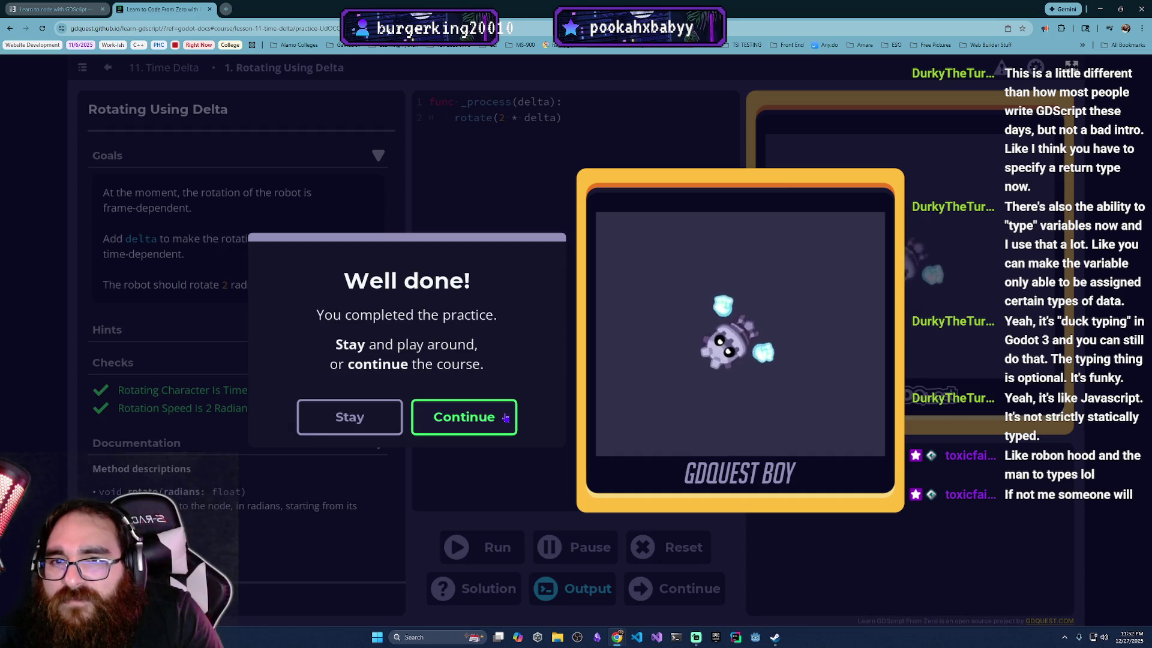
left_click(506, 418)
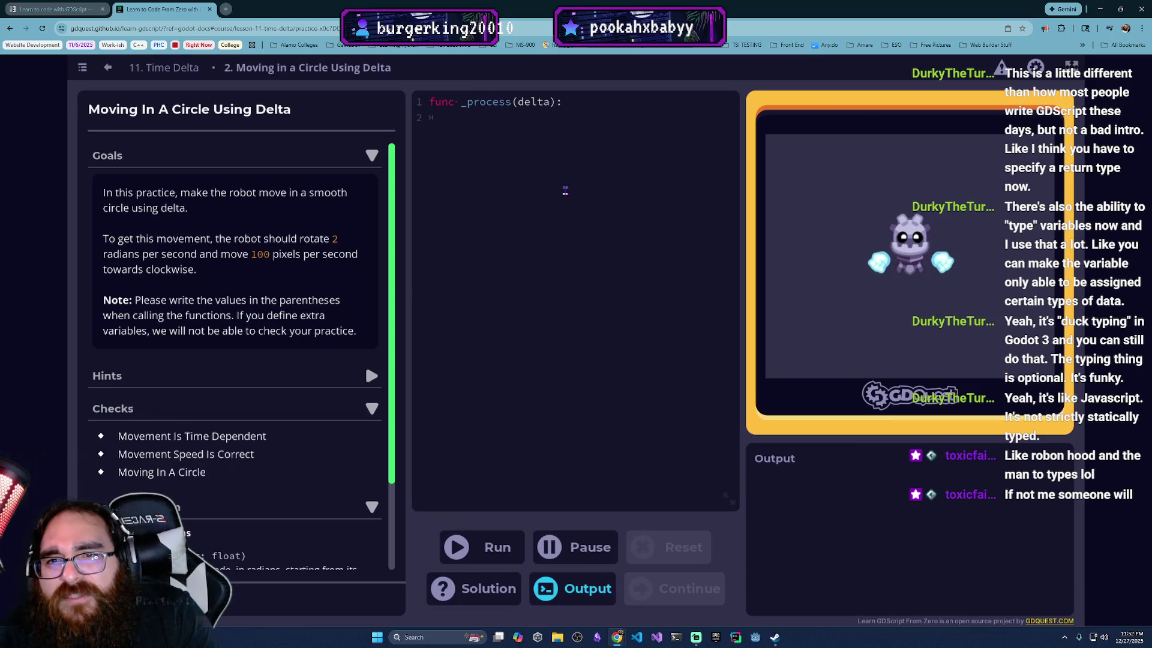
Step: Write rotate(2 * delta) and move_local_x(100 * delta), run it, and continue after passing
left_click(566, 190)
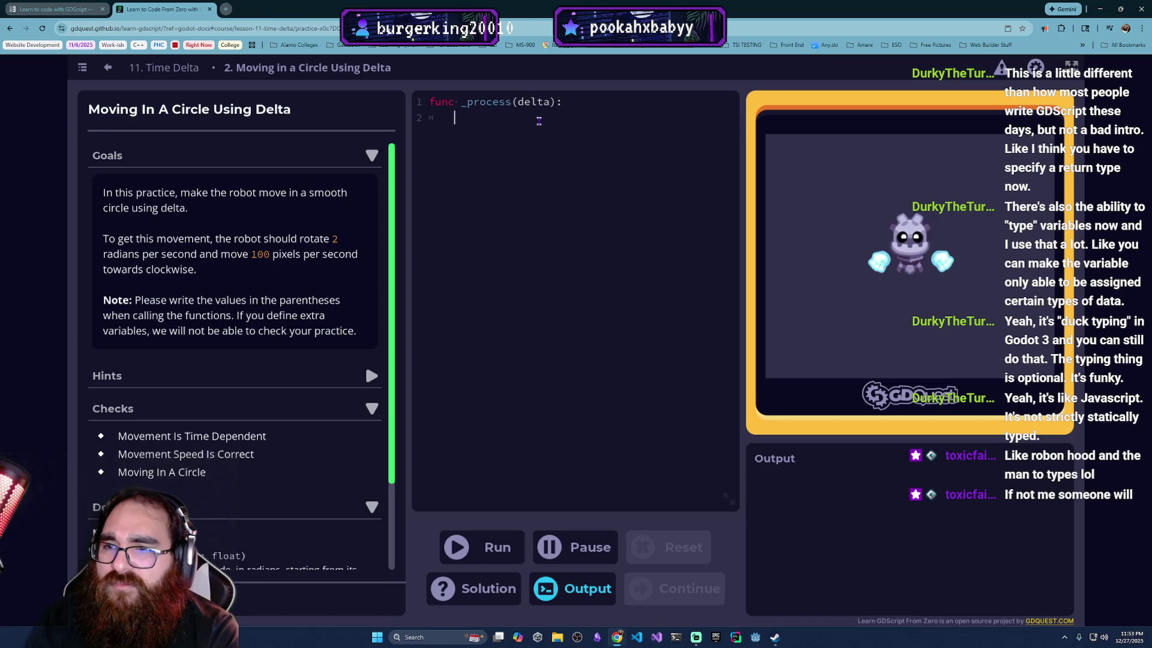
type("move")
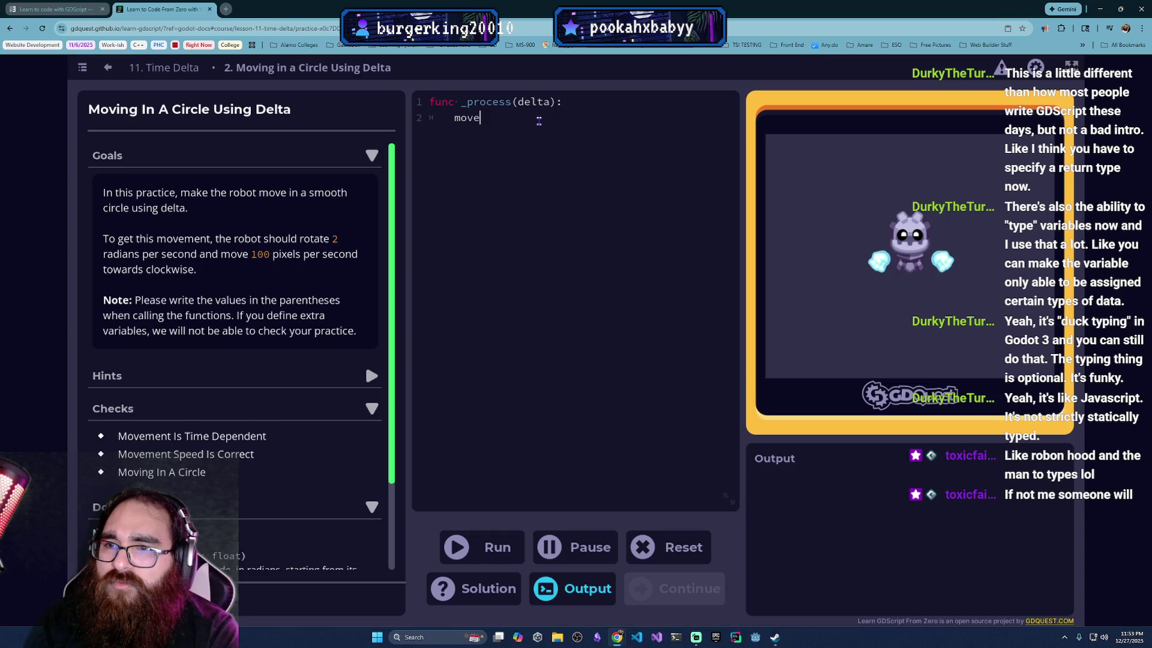
type("_local_x(100 * delta")
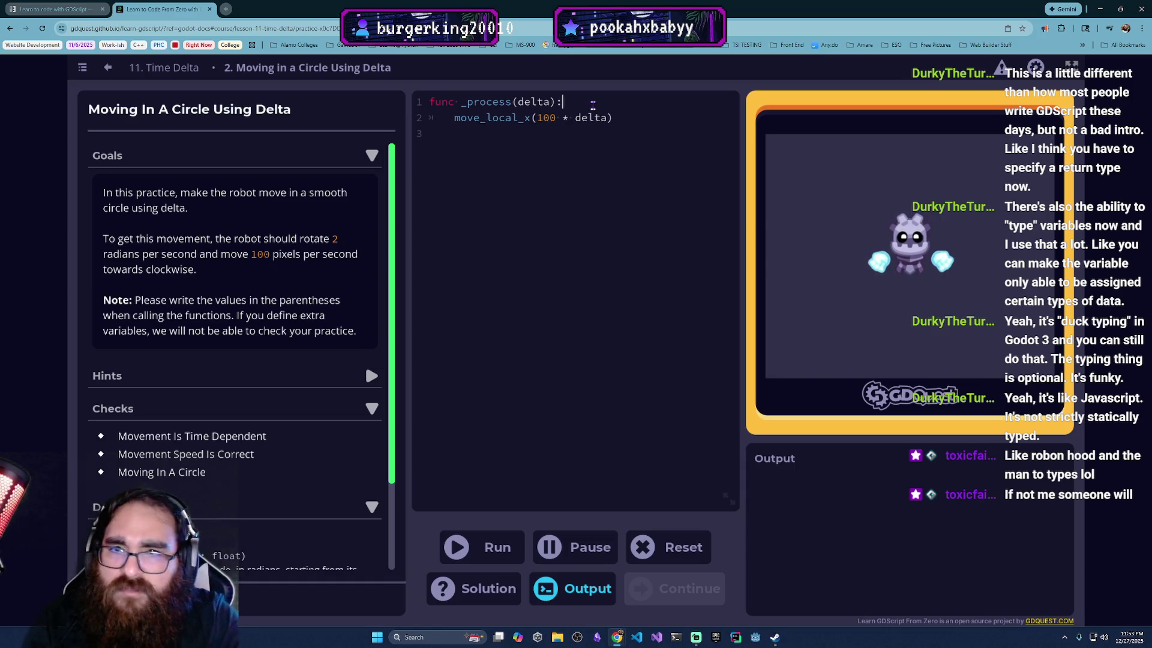
key("Return")
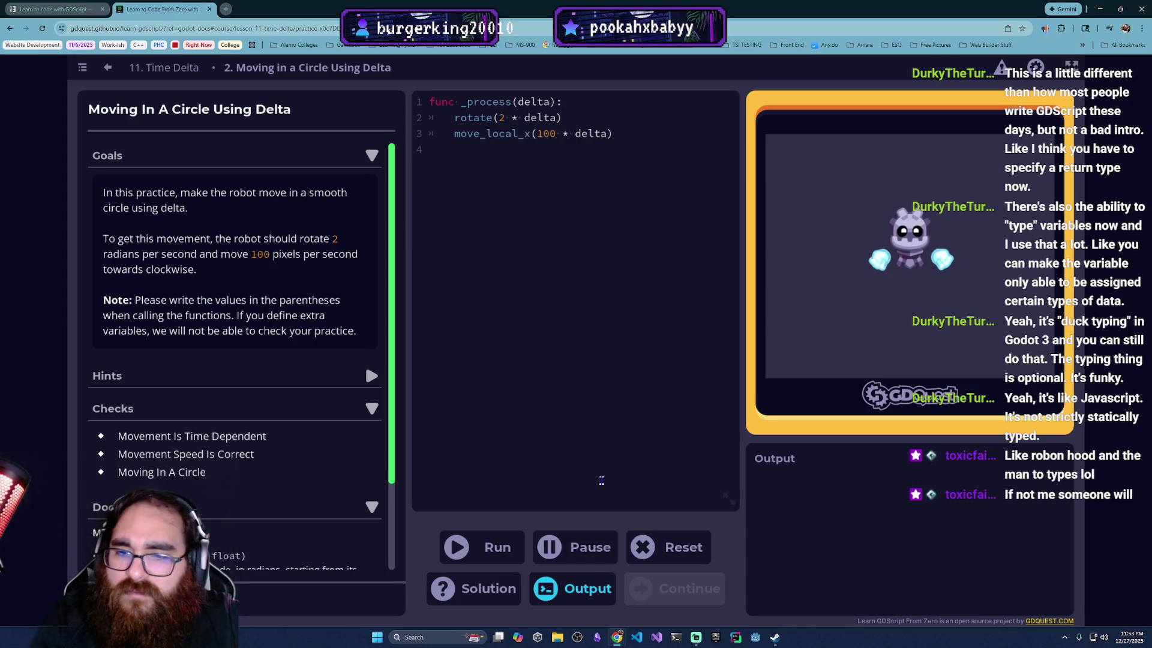
key("ctrl+Return")
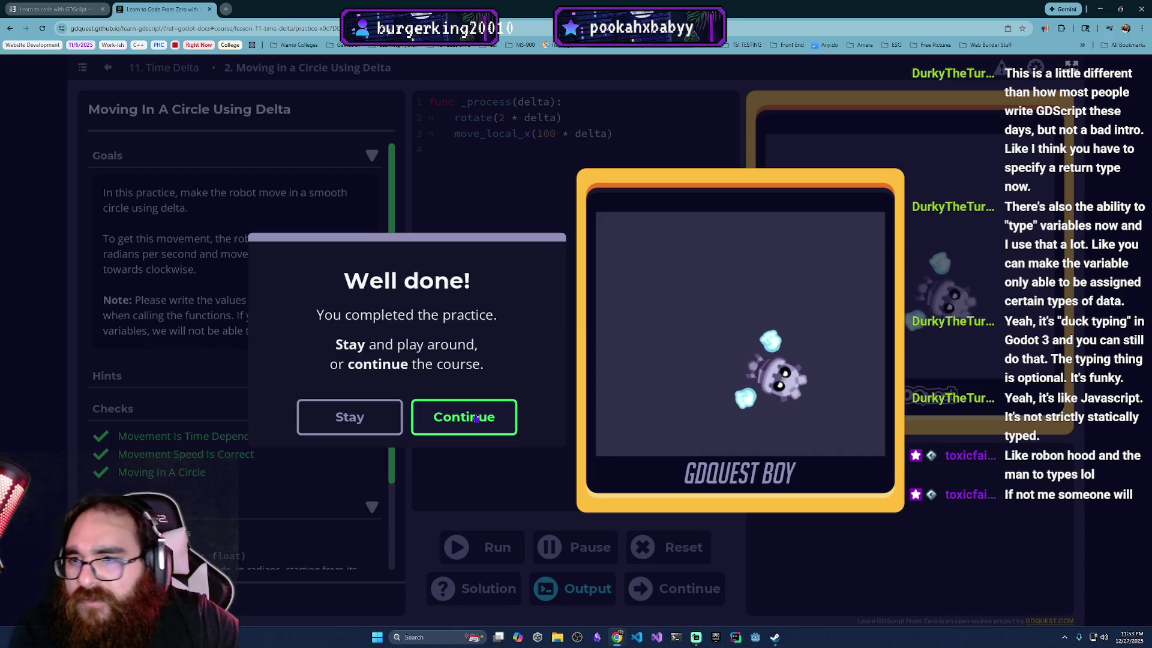
left_click(476, 419)
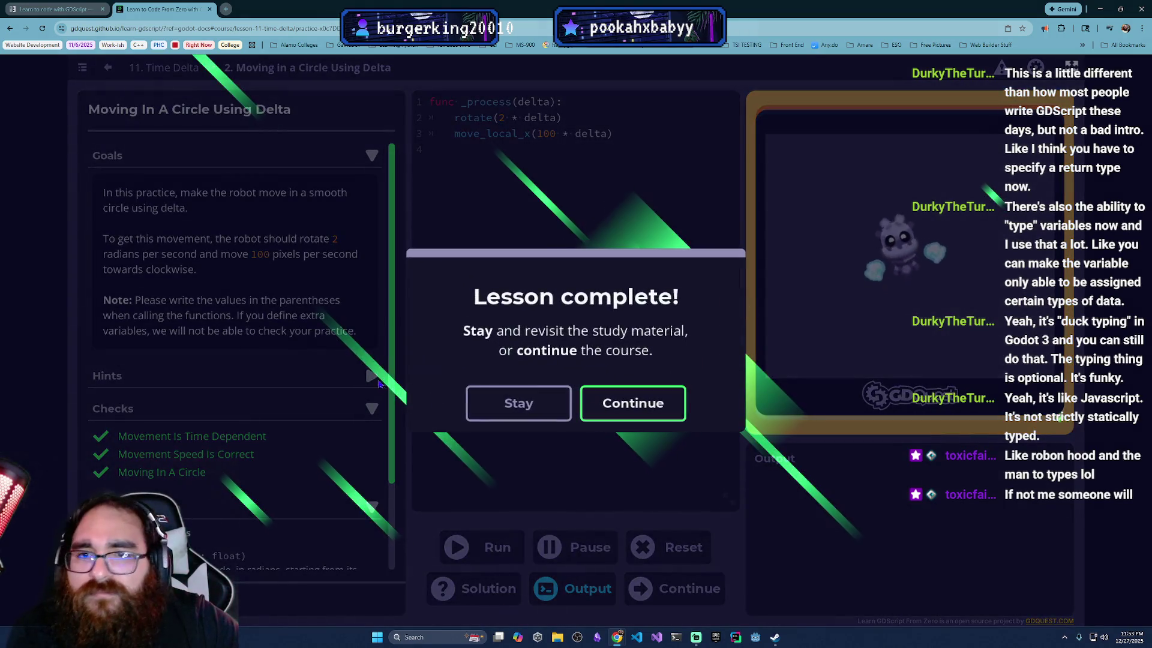
Step: Confirm Time Delta is complete in the Course Index, resume lesson 12 Using Variables, then switch to the Godot docs page
left_click(594, 406)
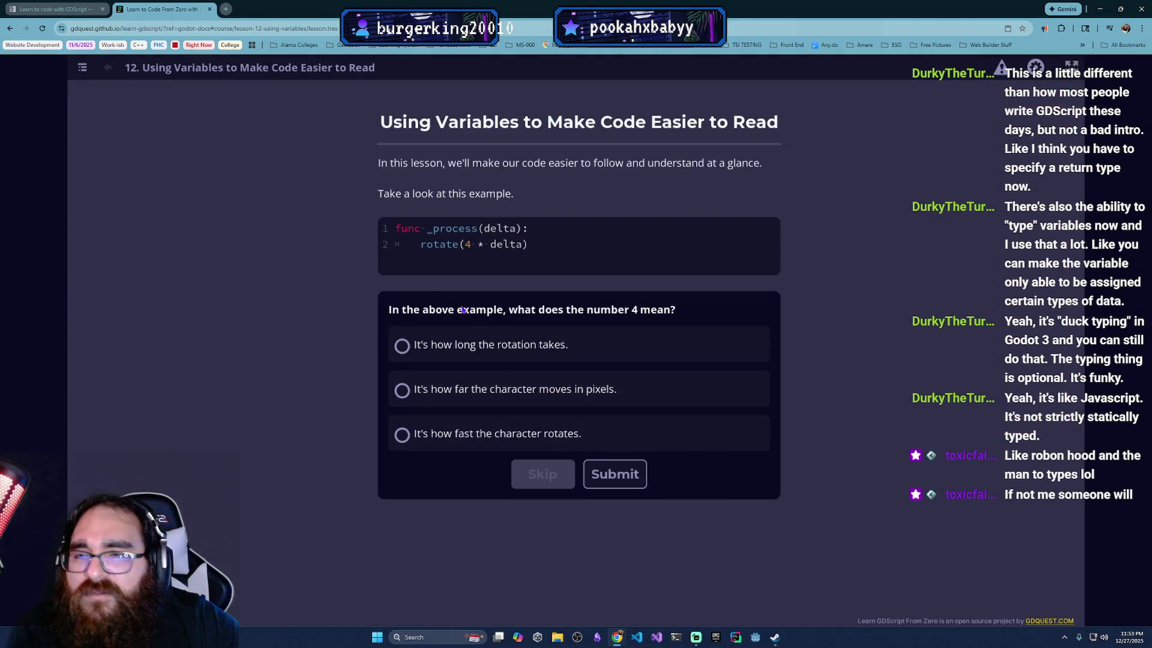
left_click(108, 68)
scroll(405, 451, "up", 3)
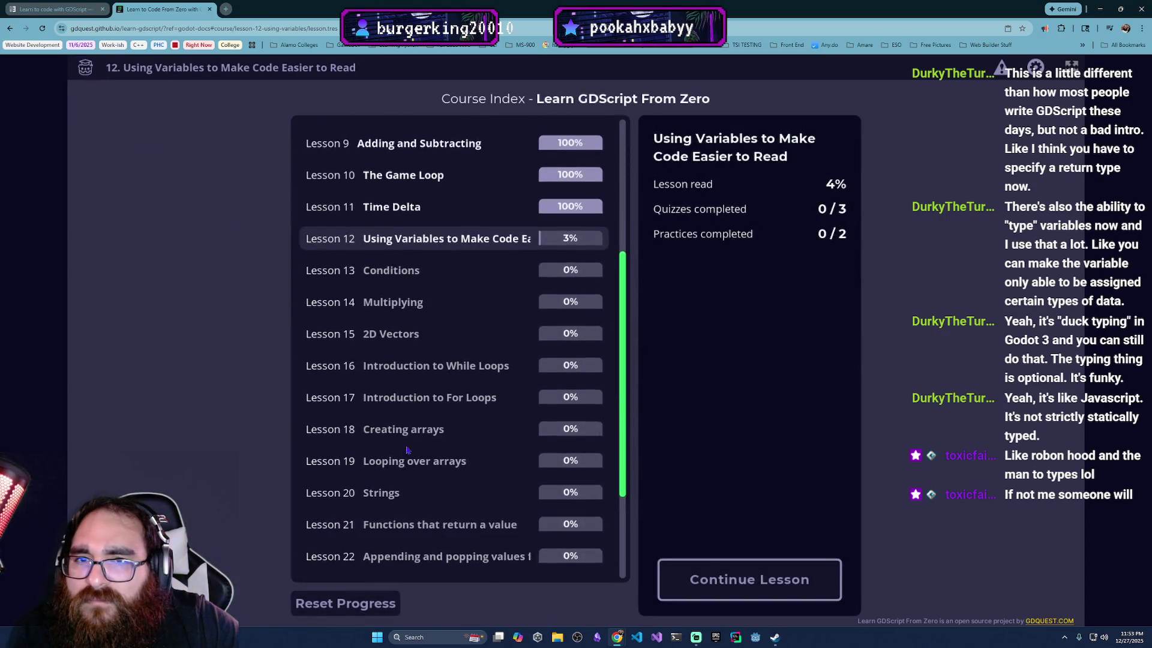
left_click(375, 215)
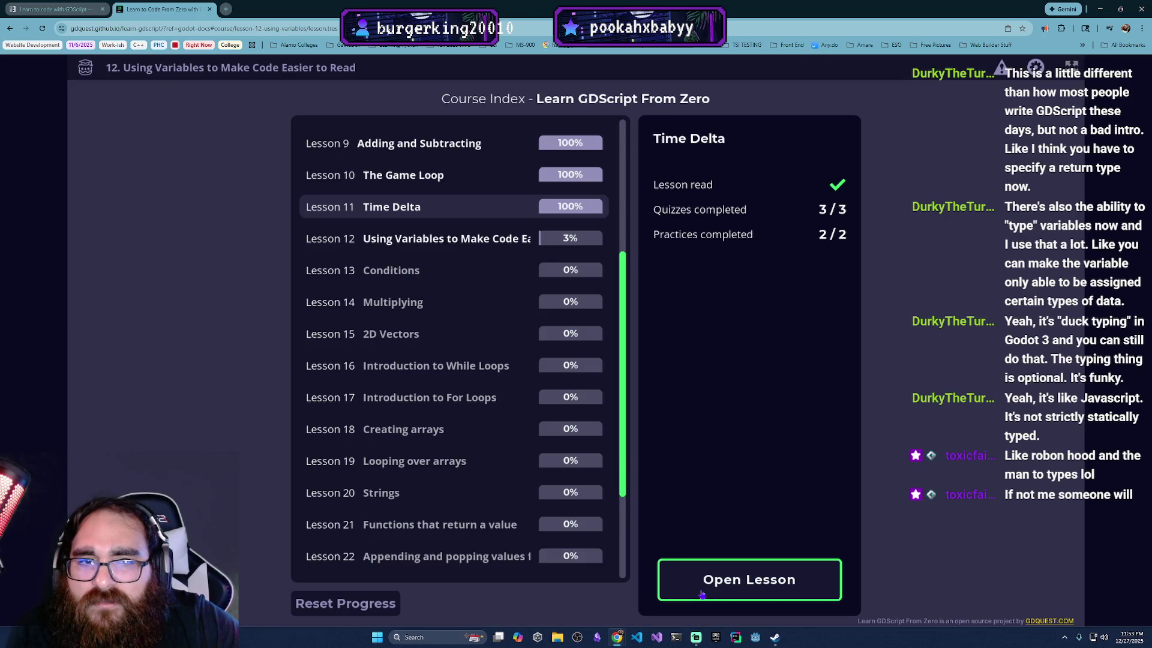
left_click(449, 245)
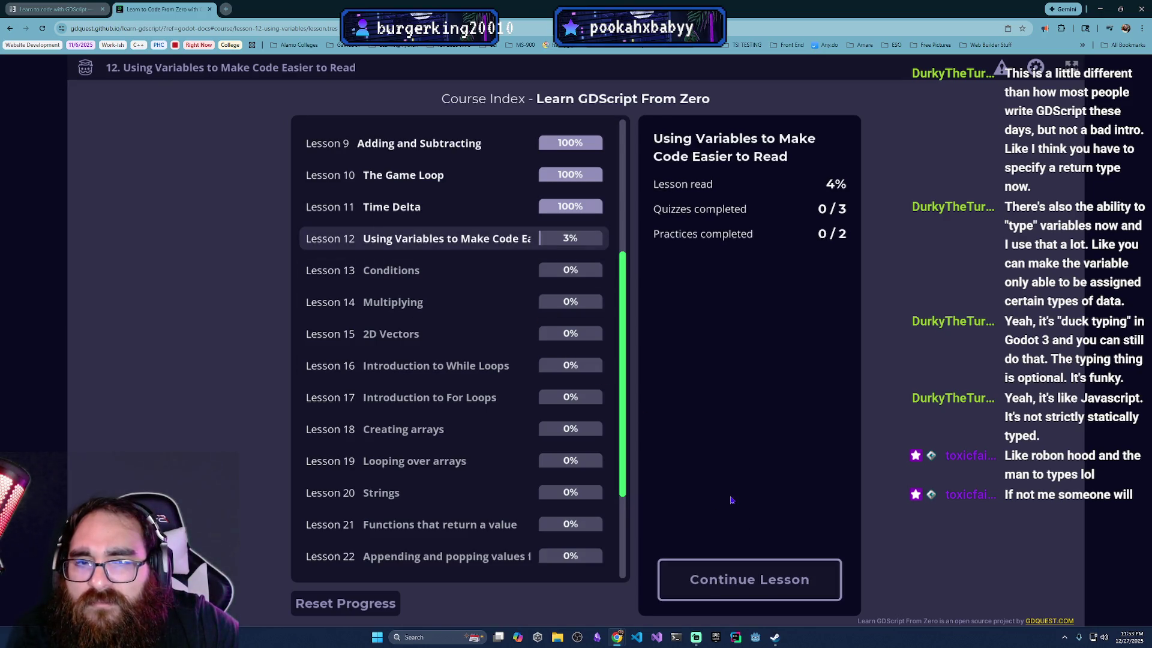
left_click(720, 579)
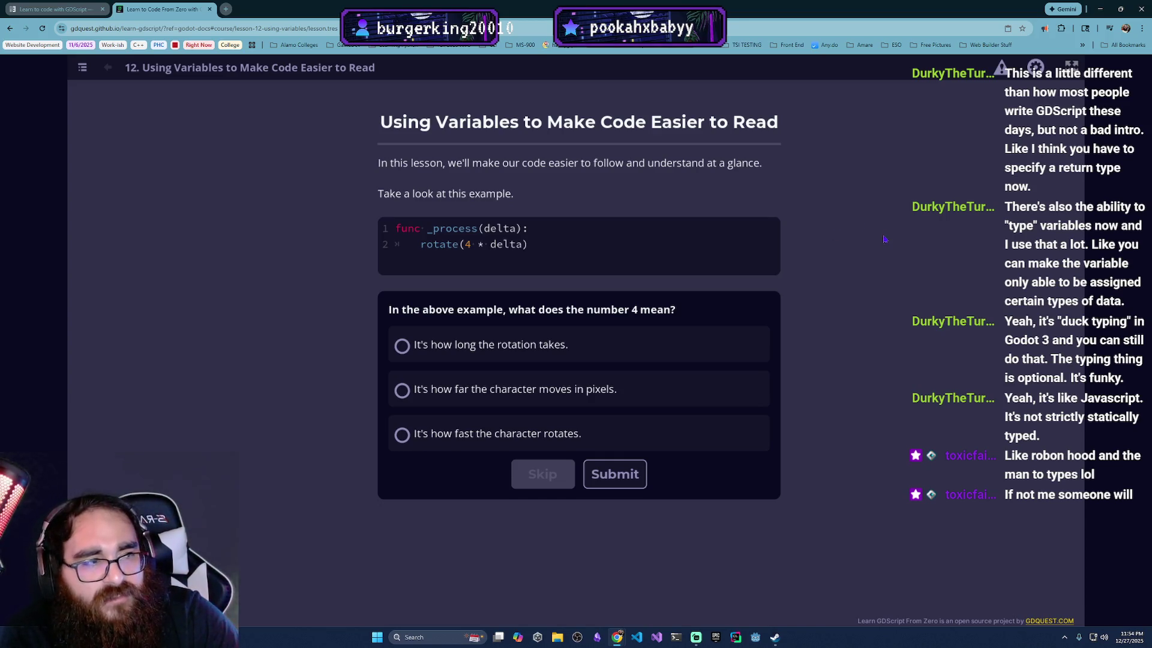
left_click(93, 9)
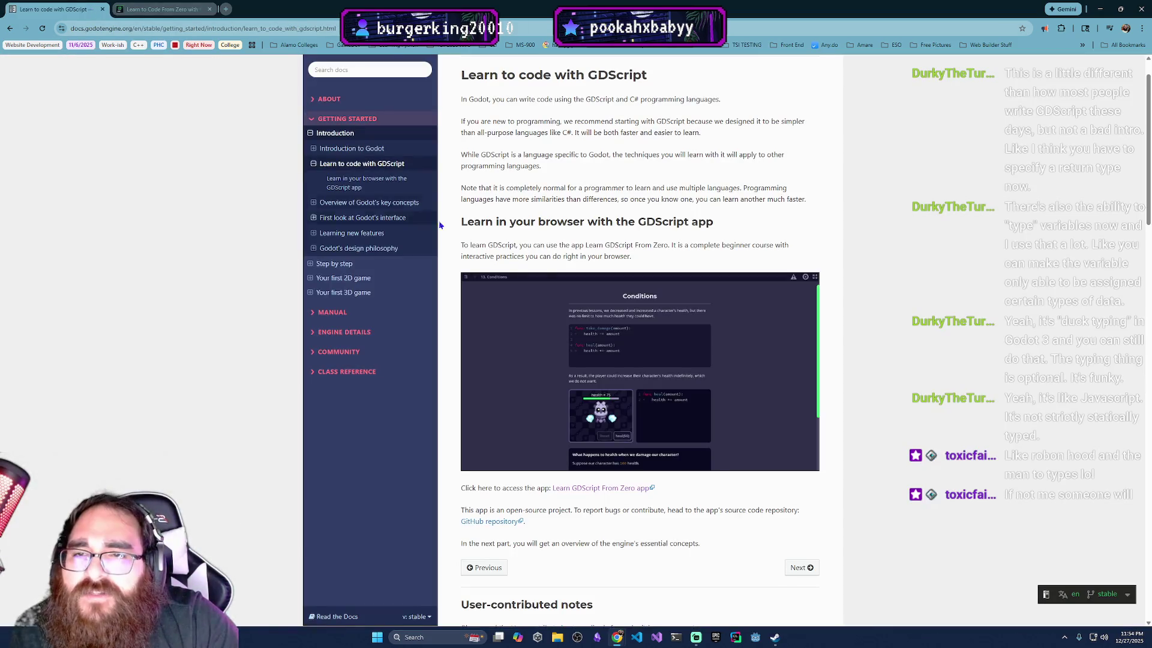
scroll(560, 138, "up", 1)
scroll(606, 282, "down", 2)
scroll(607, 281, "up", 1)
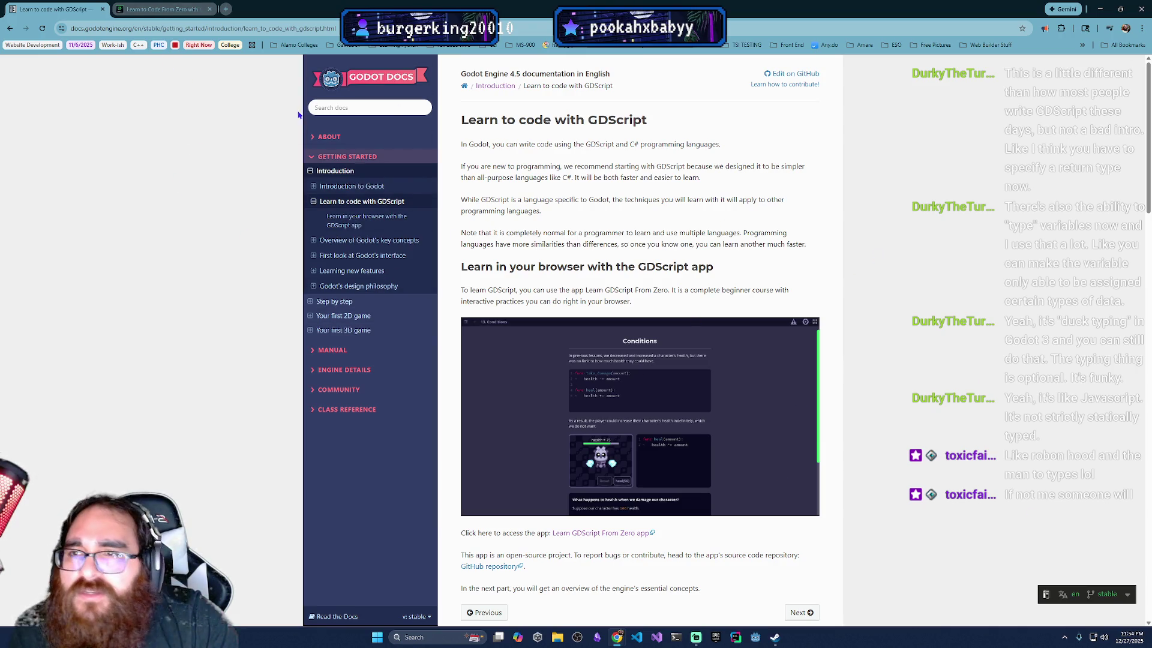
left_click(165, 8)
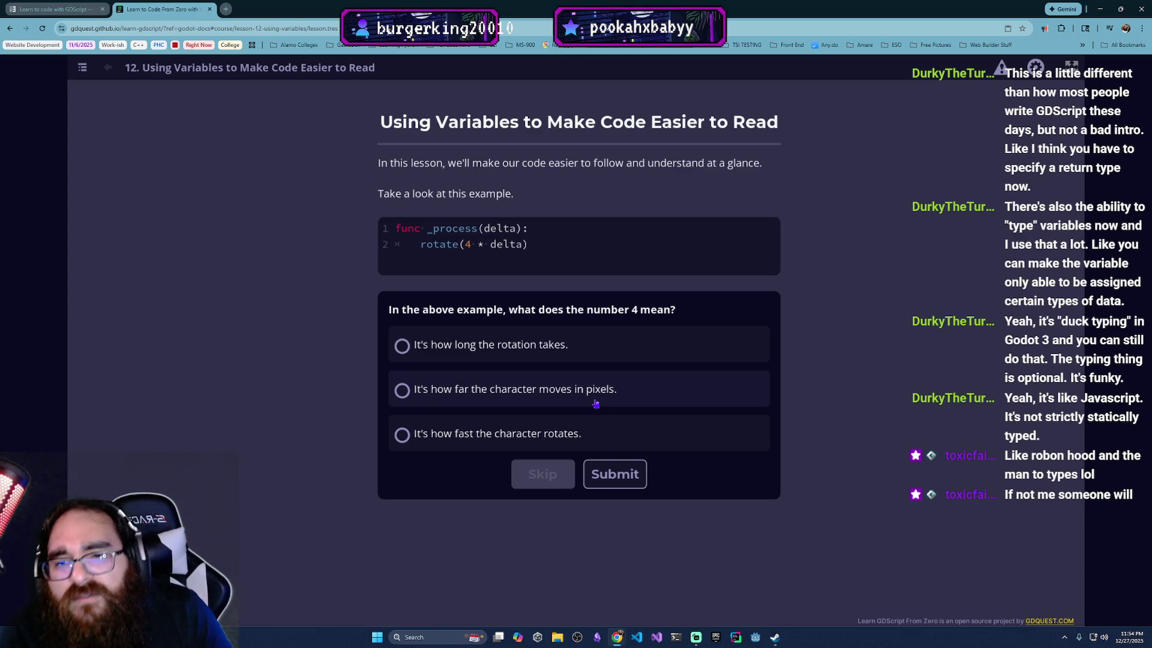
Step: Answer that 4 is how fast the character rotates and submit it
left_click(589, 432)
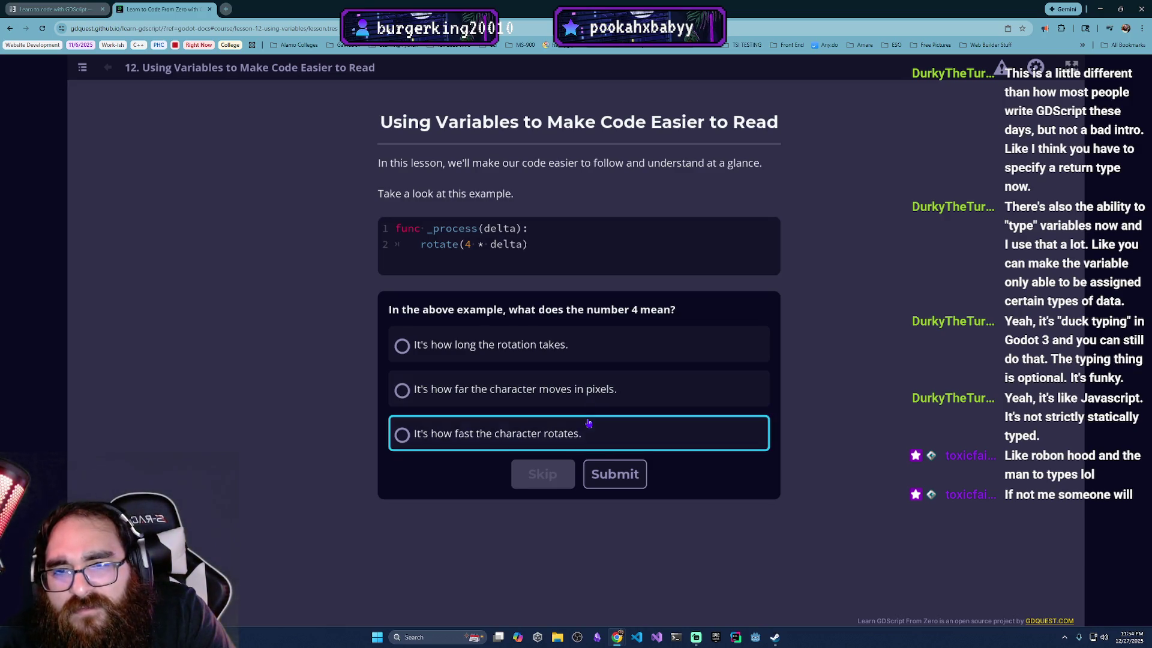
left_click(627, 475)
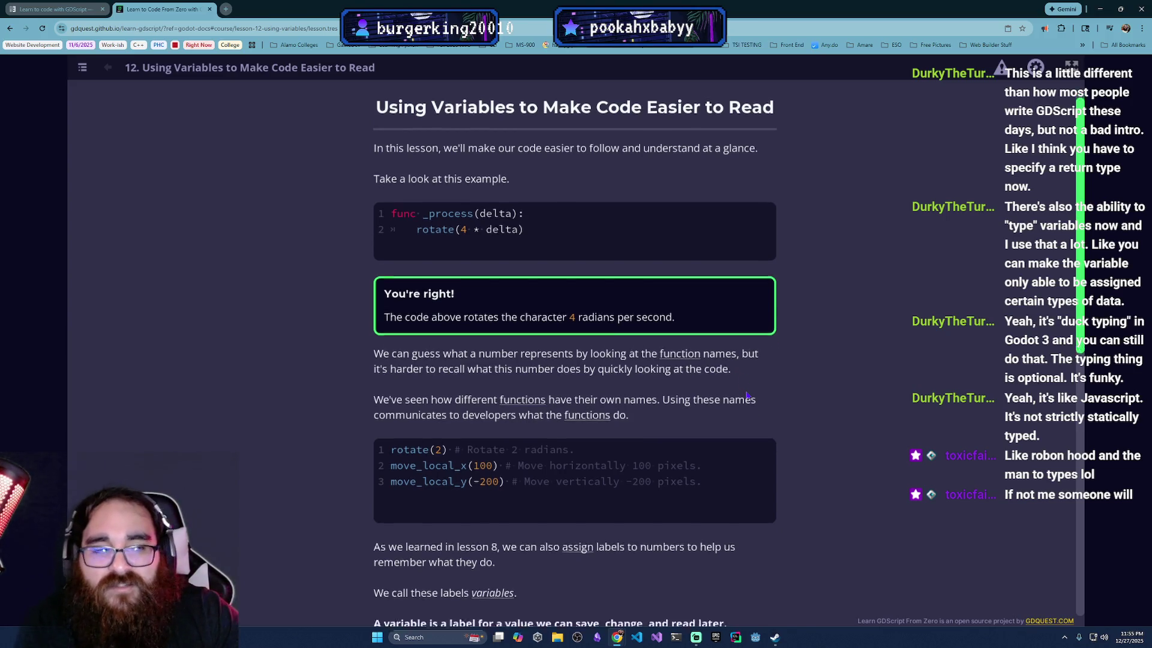
scroll(748, 394, "down", 1)
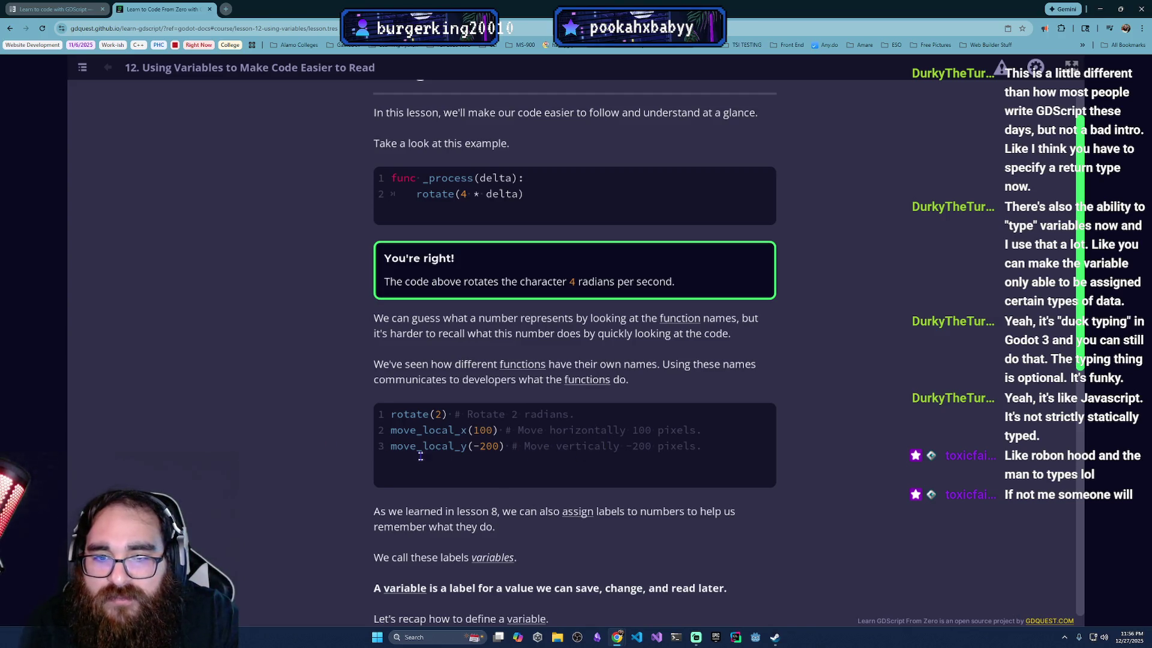
scroll(509, 473, "down", 1)
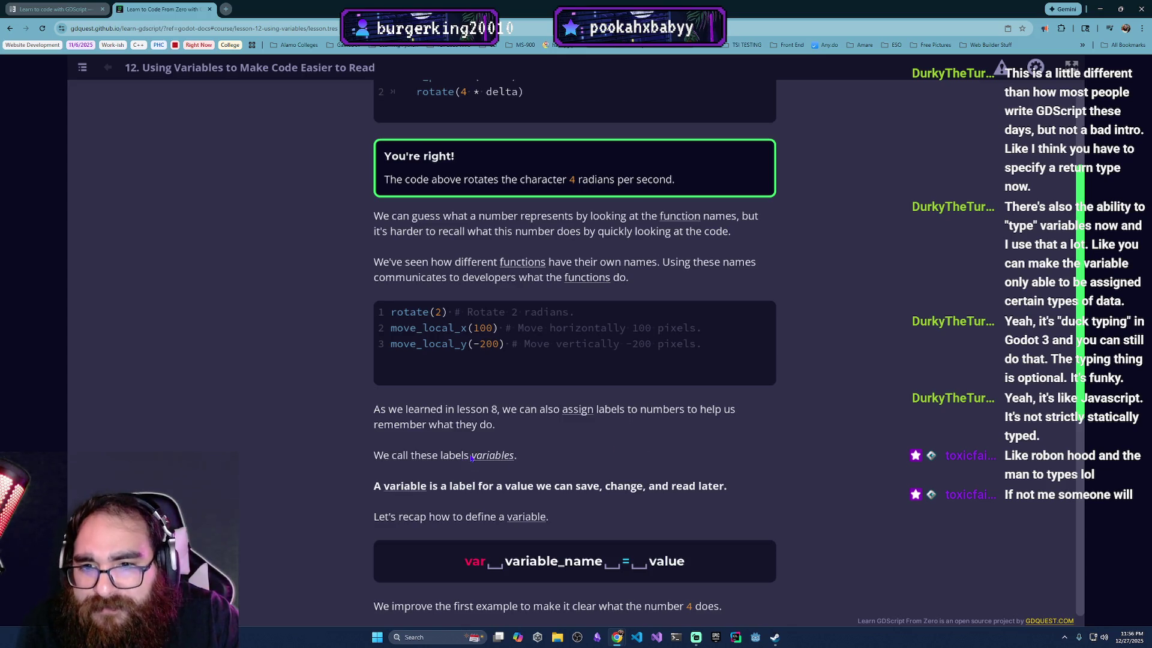
scroll(469, 456, "down", 2)
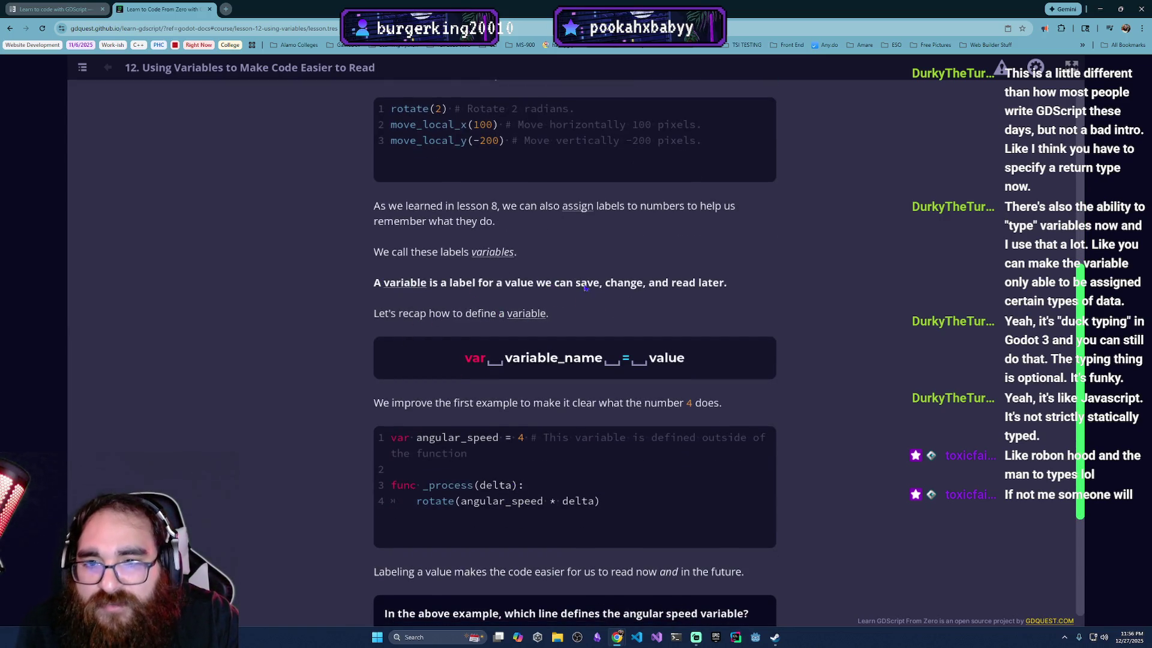
scroll(528, 302, "down", 1)
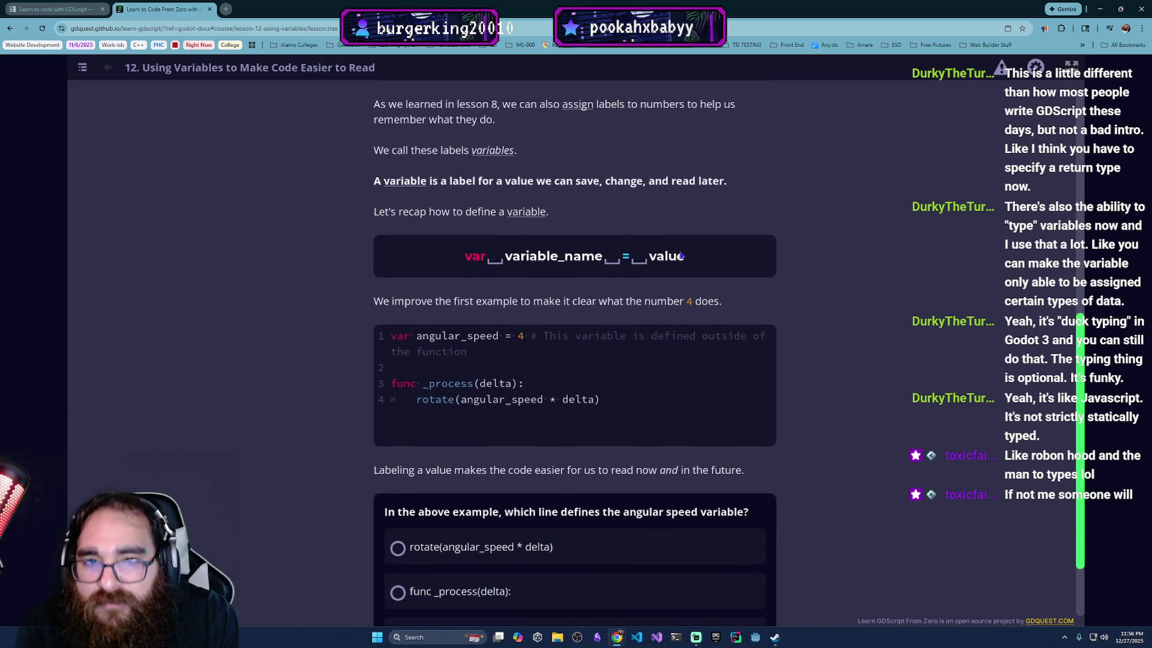
scroll(380, 334, "down", 1)
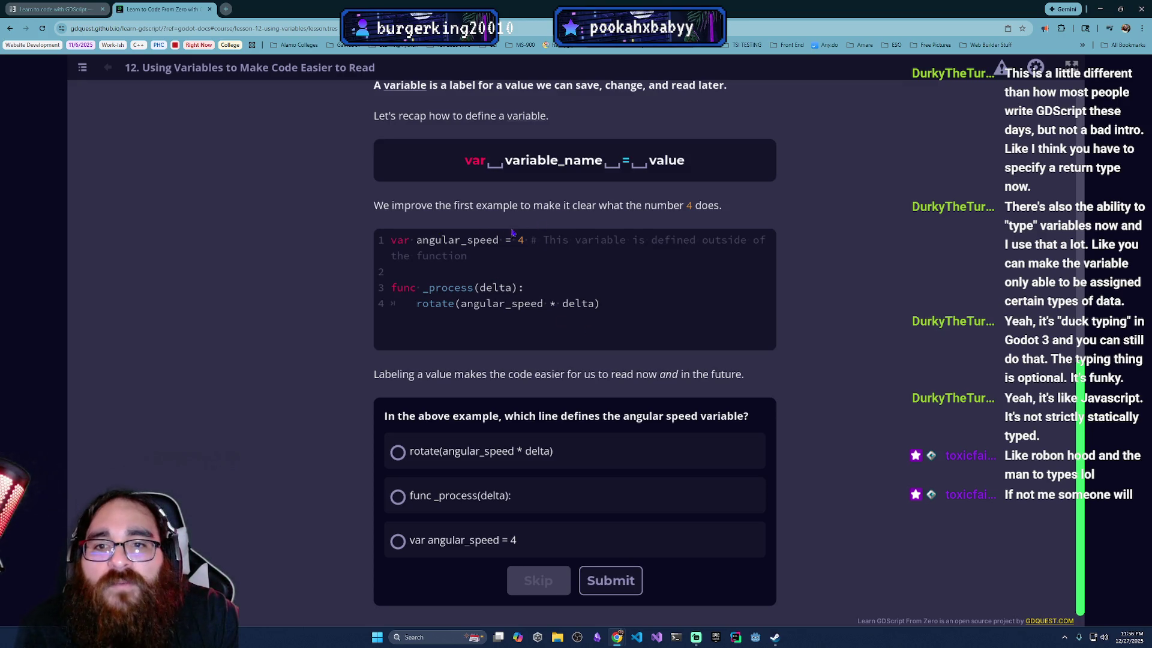
Step: Highlight the angular_speed declaration and _process lines in the code sample while reading
left_click_drag(569, 239, 561, 253)
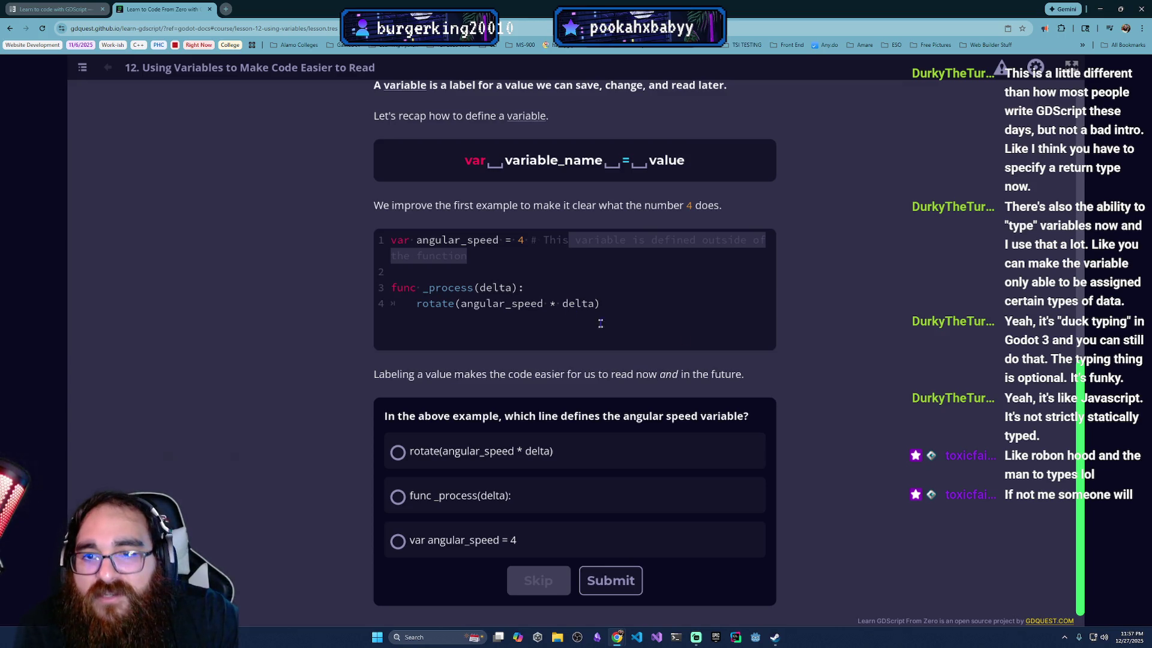
left_click_drag(391, 288, 453, 297)
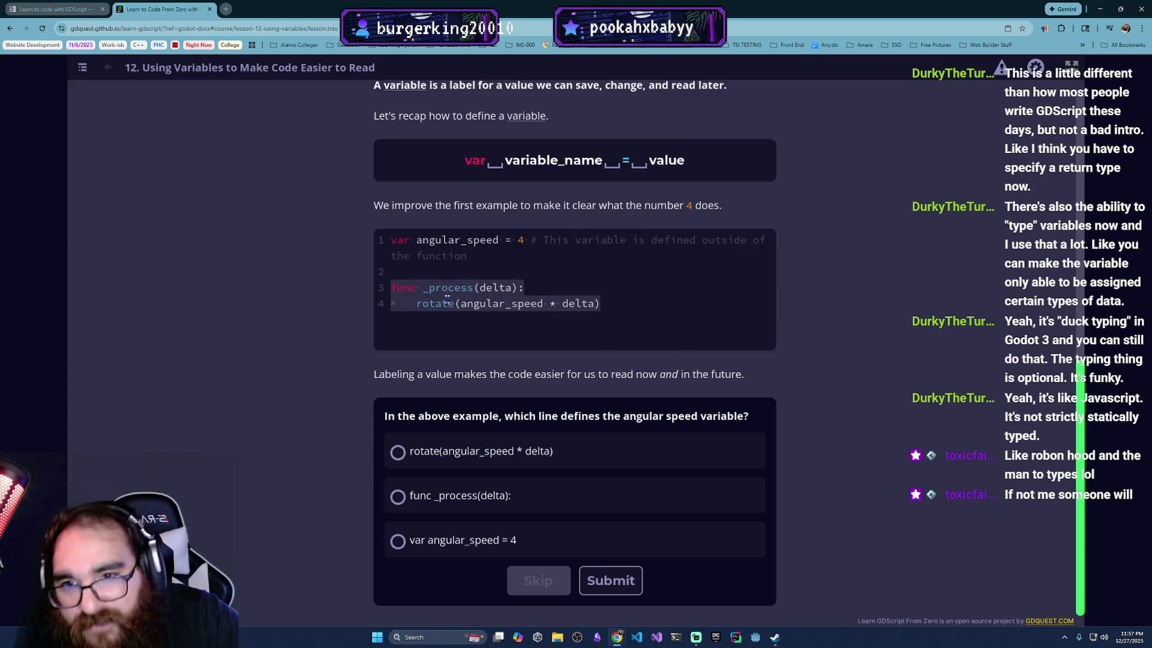
left_click(471, 302)
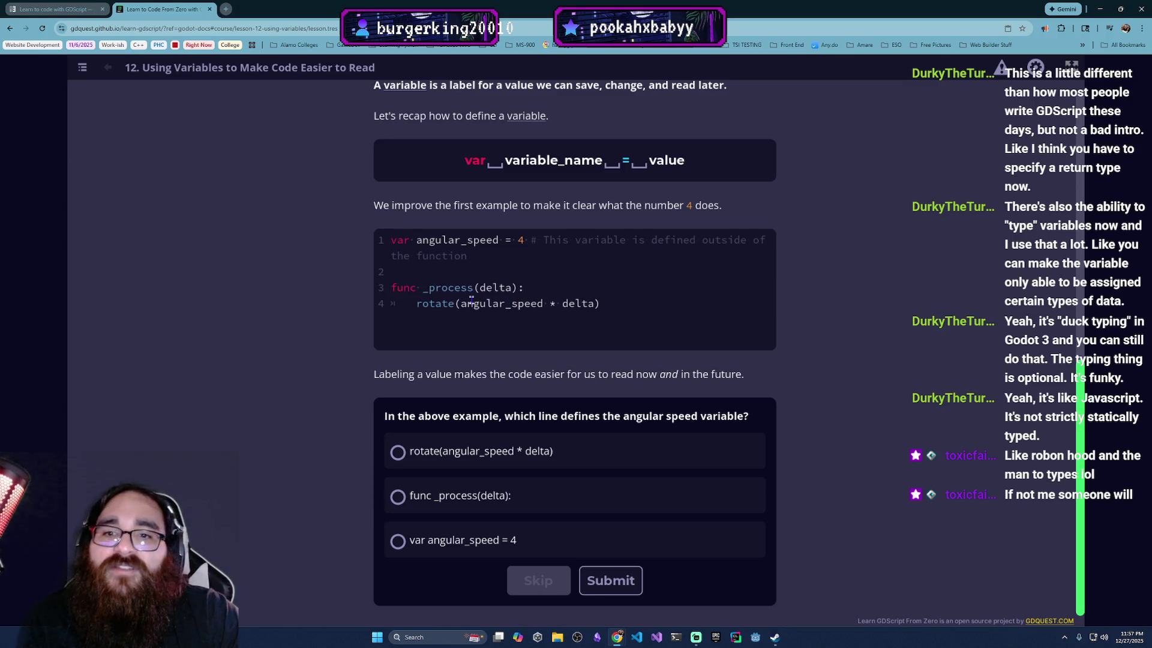
mouse_move(470, 300)
left_mouse_down()
mouse_move(518, 287)
mouse_move(437, 304)
left_mouse_up()
left_click(511, 269)
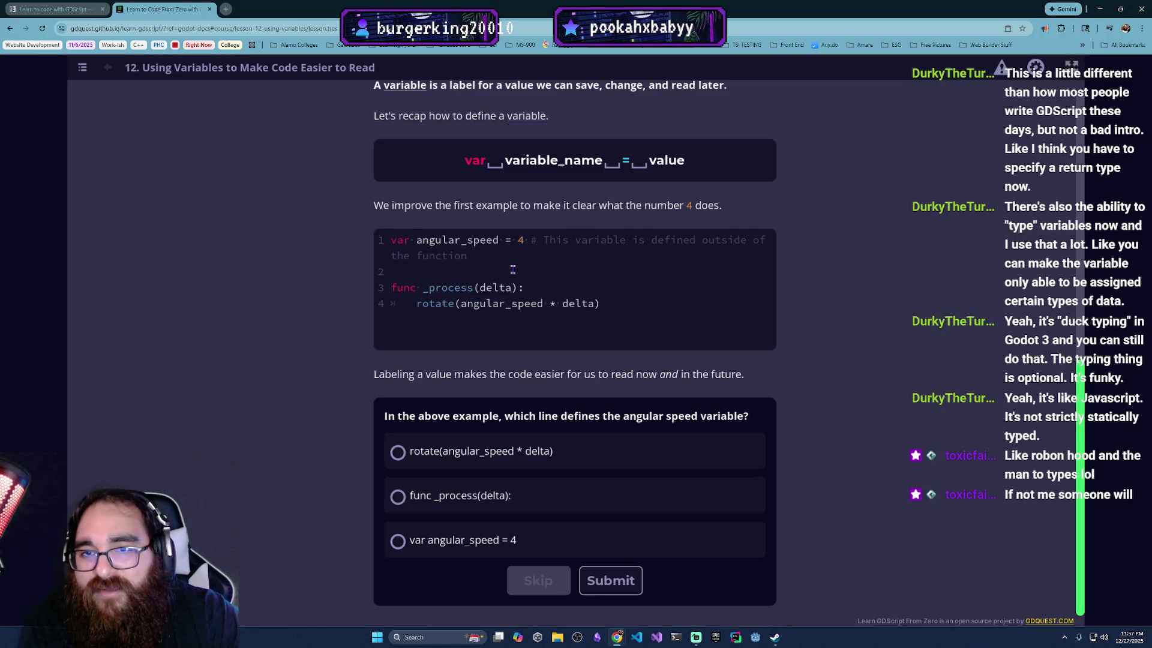
left_click_drag(415, 239, 500, 251)
left_click(500, 252)
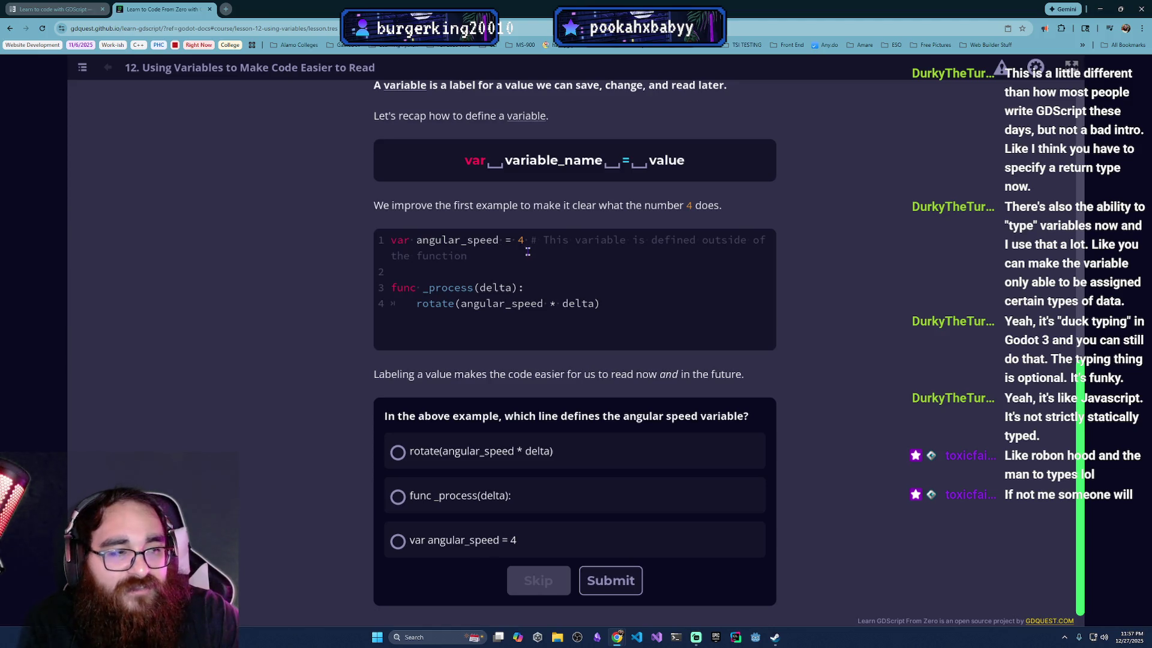
scroll(576, 333, "up", 1)
scroll(577, 335, "down", 1)
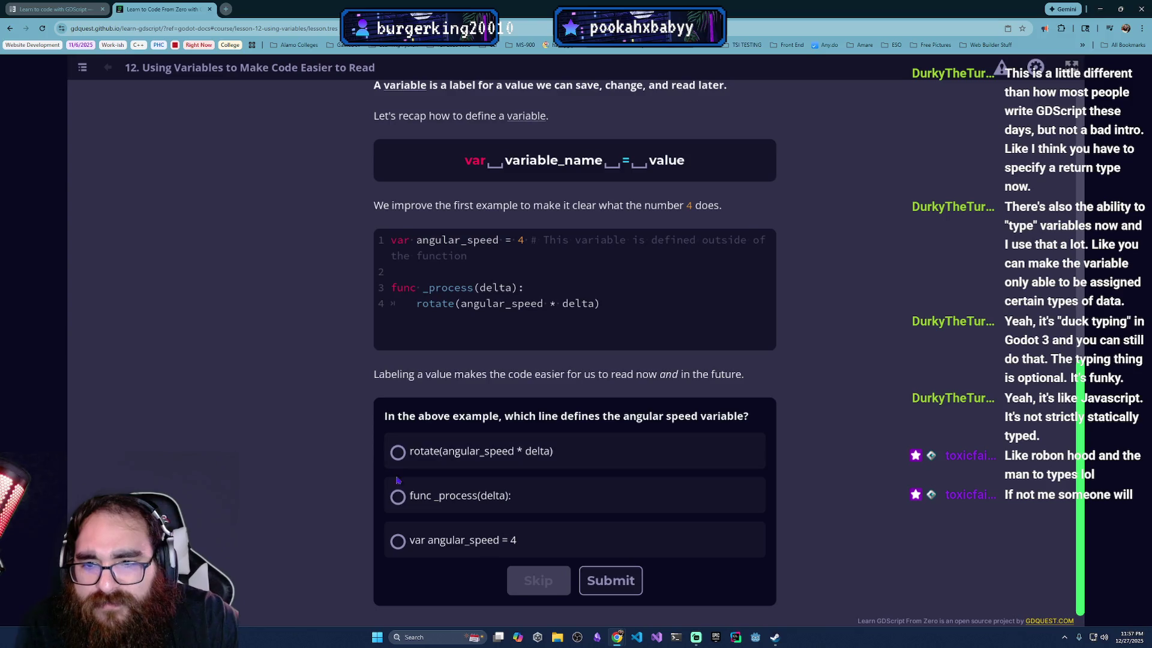
Step: Answer the question with var angular_speed = 4 and submit it
left_click(418, 551)
left_click(600, 583)
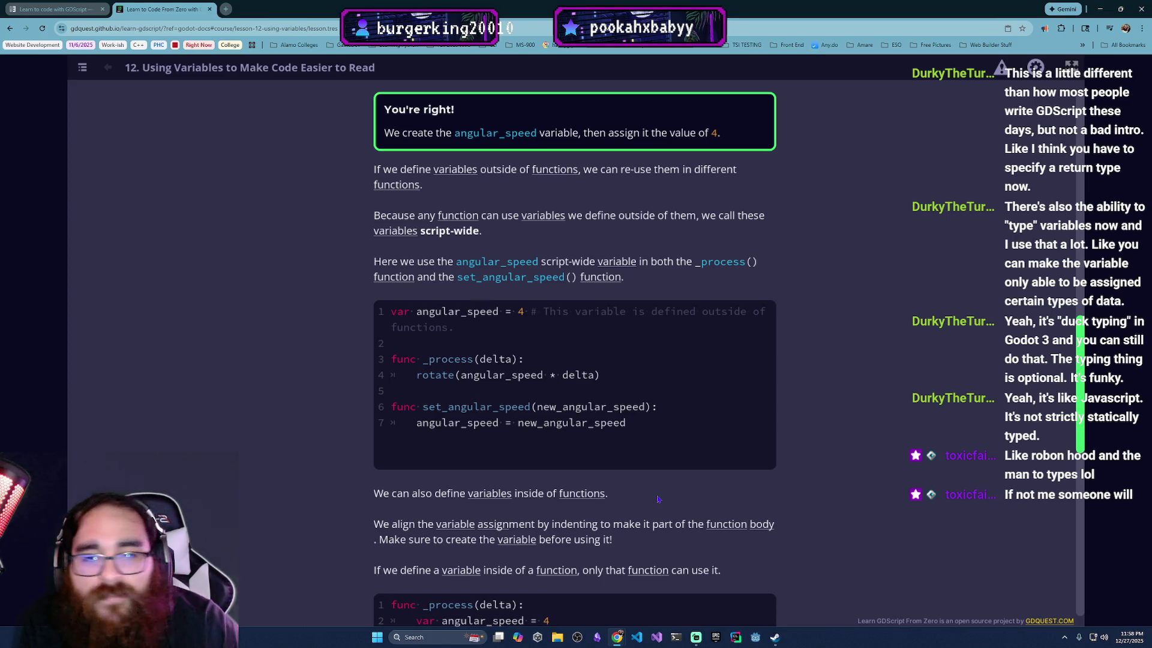
scroll(659, 499, "down", 2)
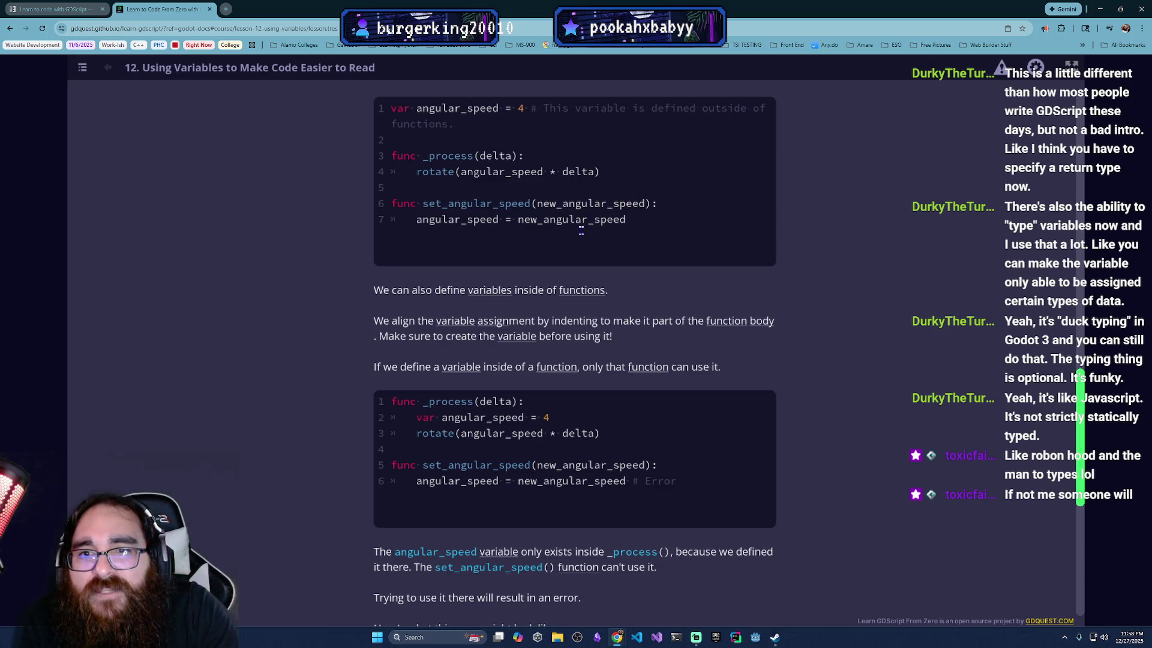
scroll(641, 375, "down", 2)
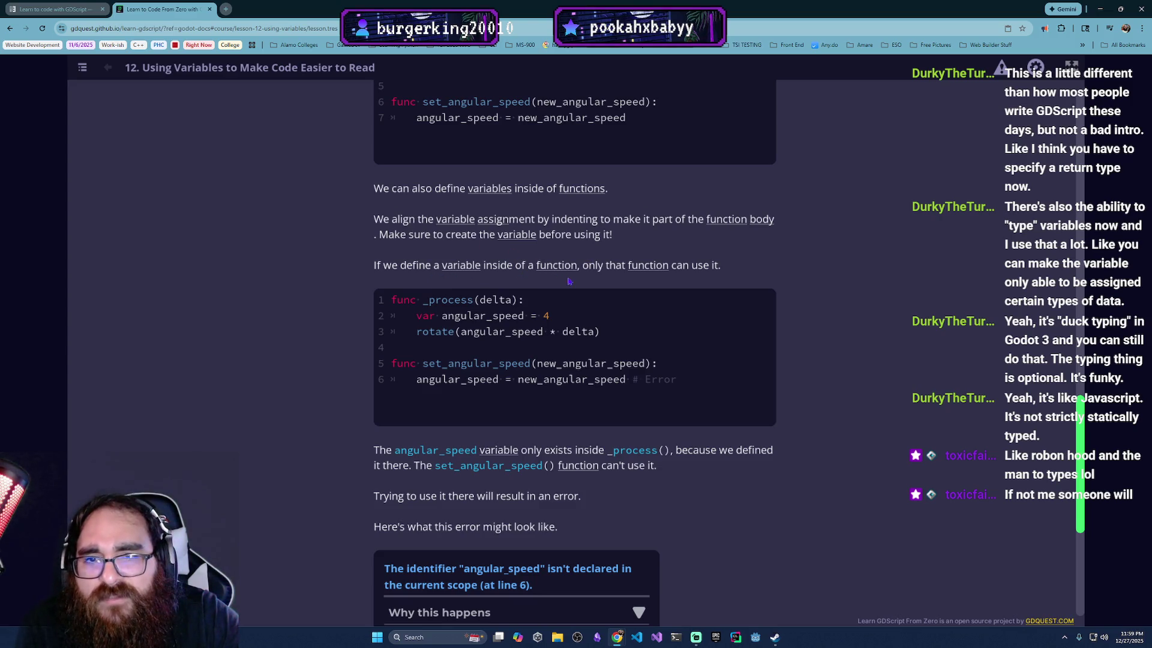
scroll(627, 281, "down", 1)
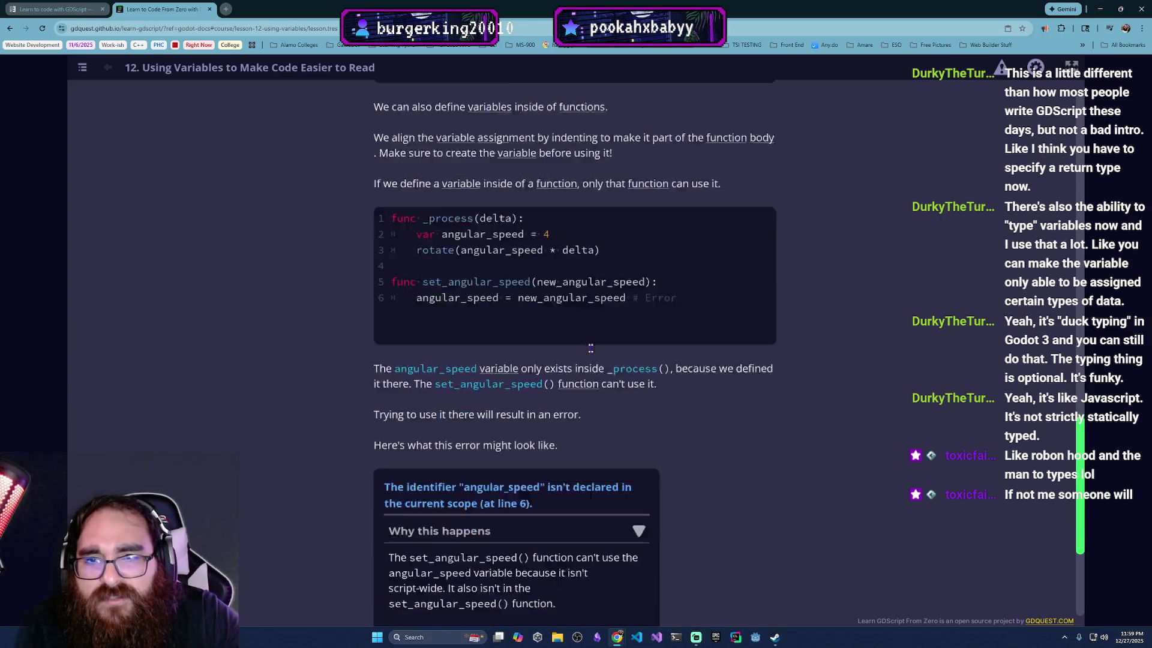
scroll(541, 252, "down", 1)
scroll(493, 211, "up", 1)
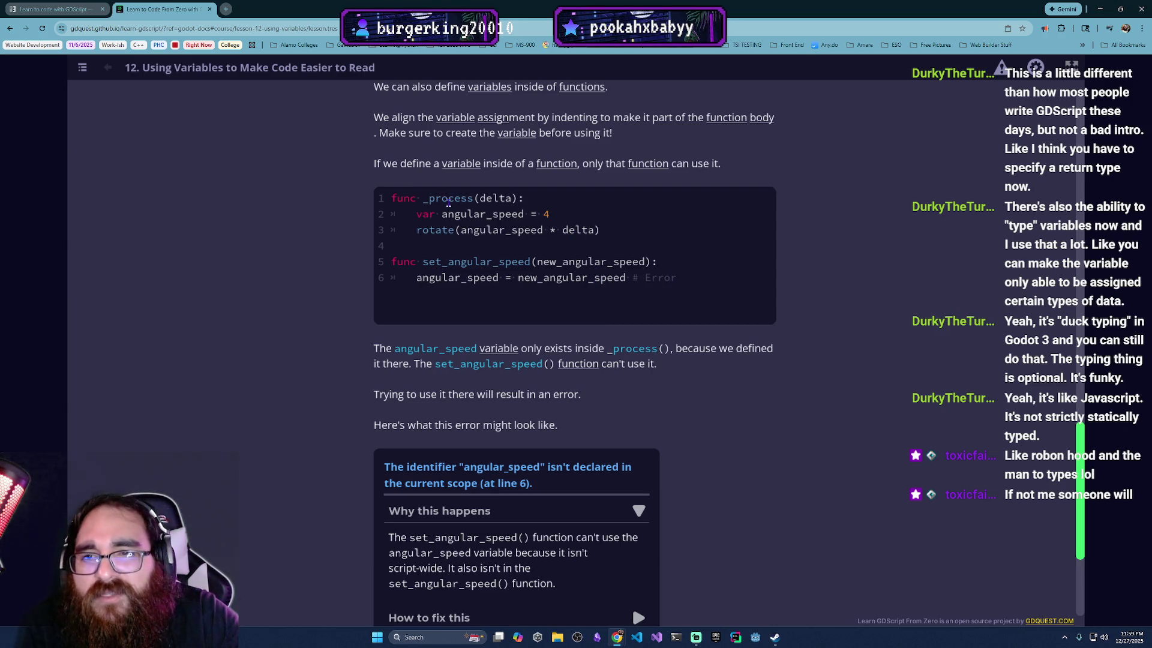
left_click_drag(416, 216, 551, 217)
left_click(511, 208)
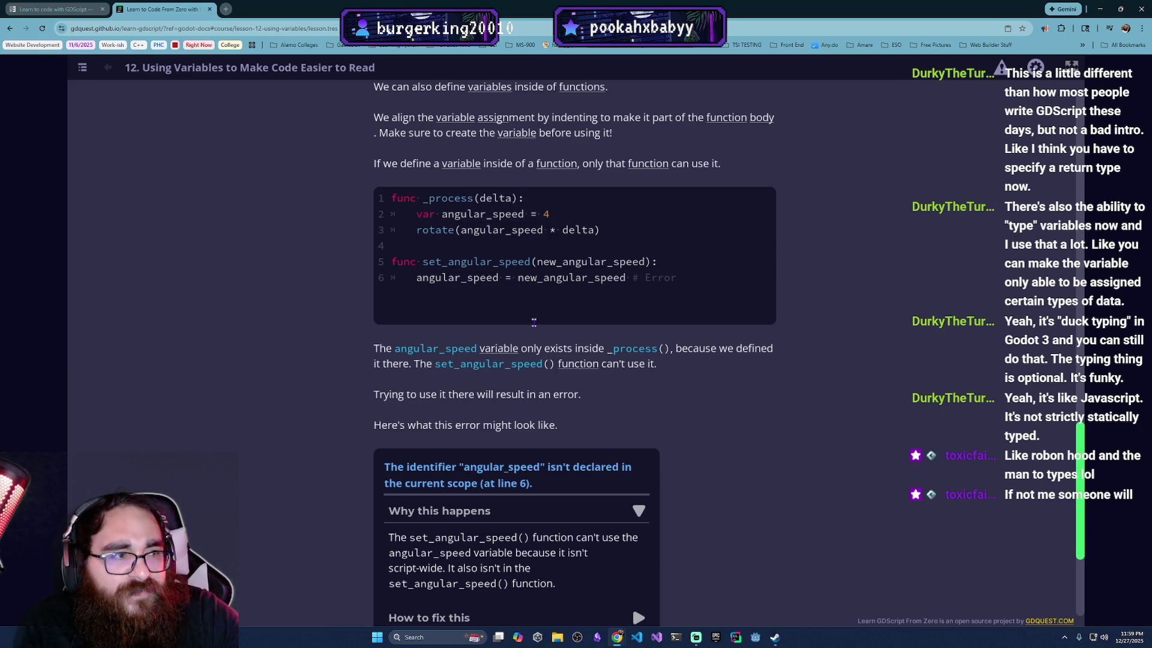
scroll(425, 291, "down", 2)
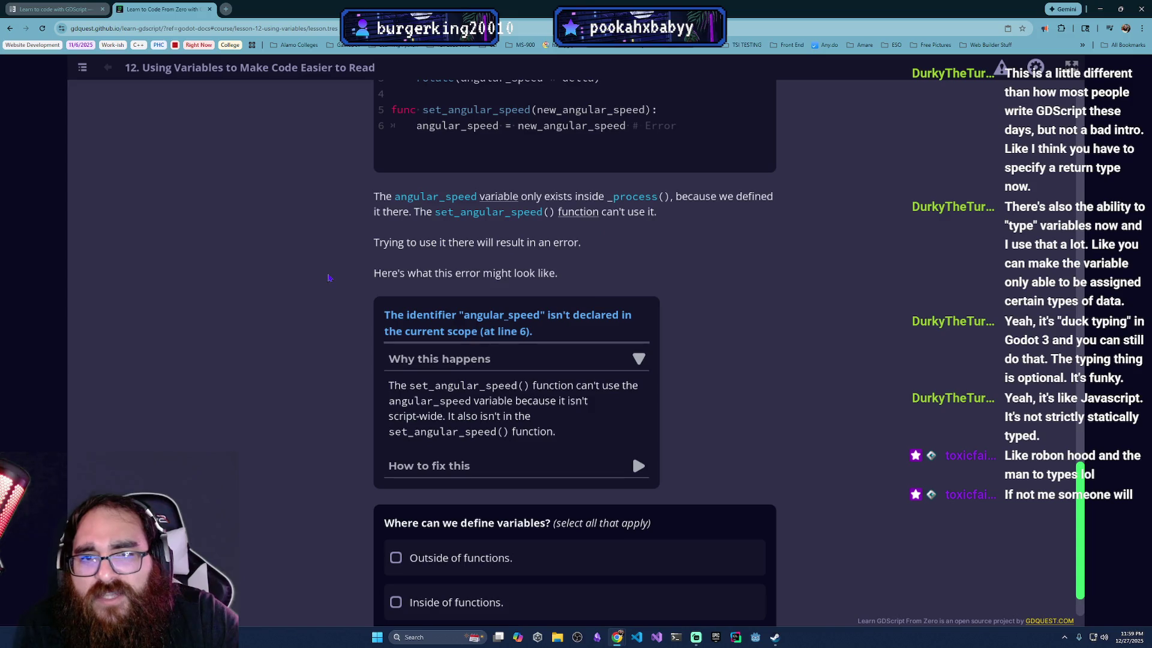
scroll(452, 265, "down", 1)
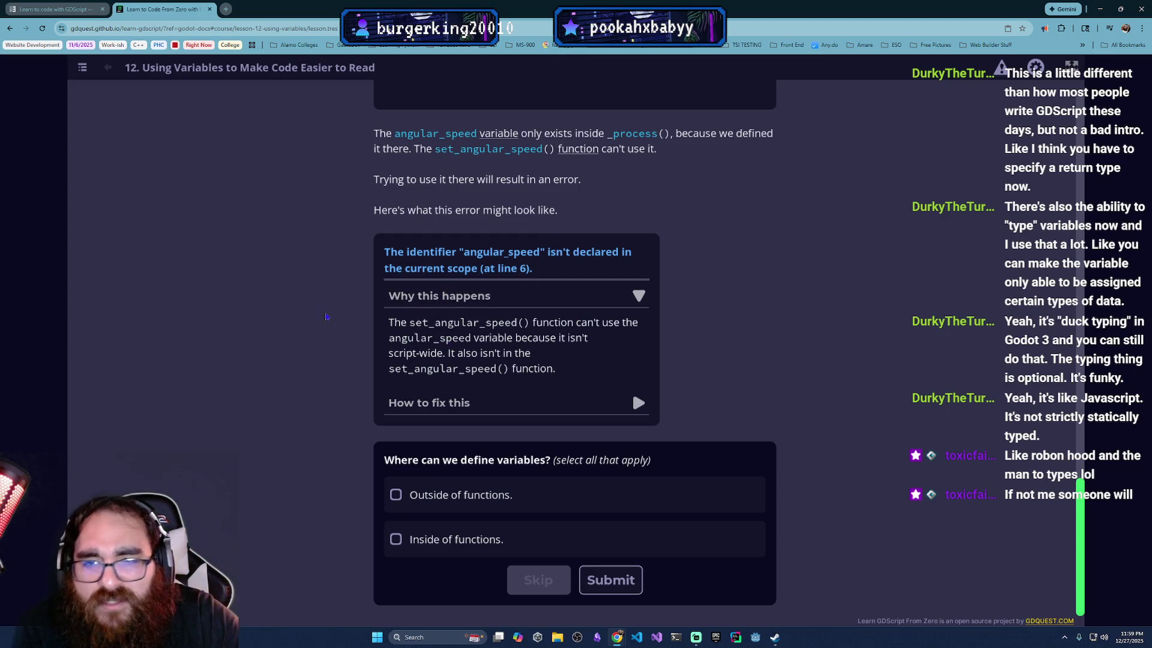
scroll(450, 358, "up", 2)
scroll(449, 358, "down", 2)
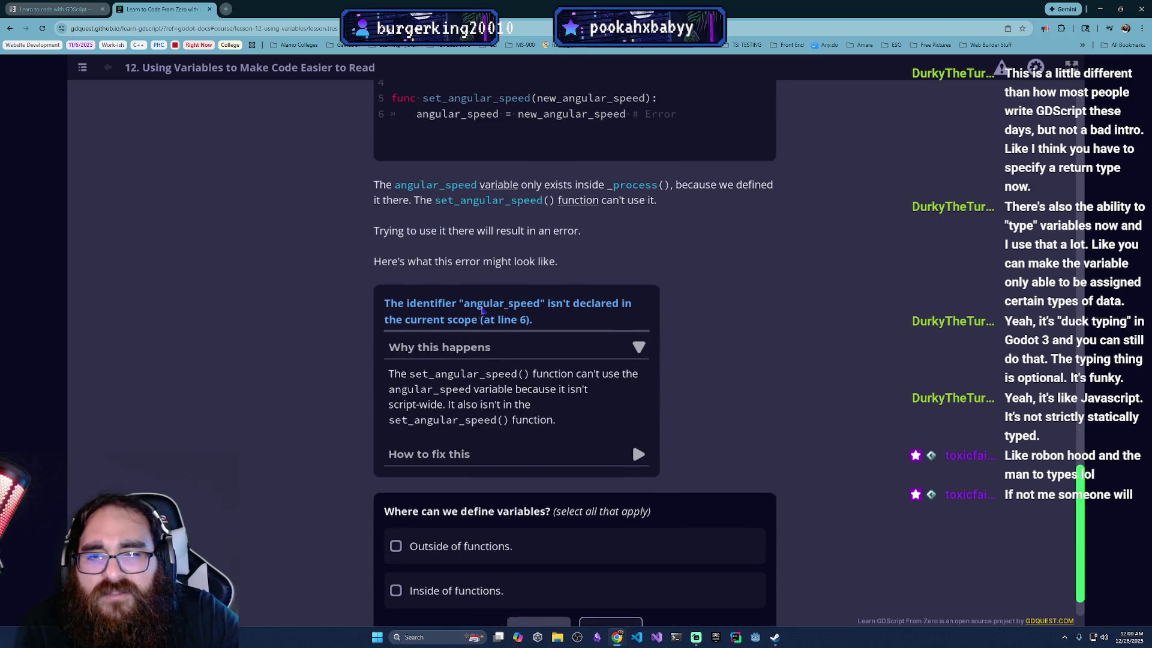
scroll(772, 333, "up", 1)
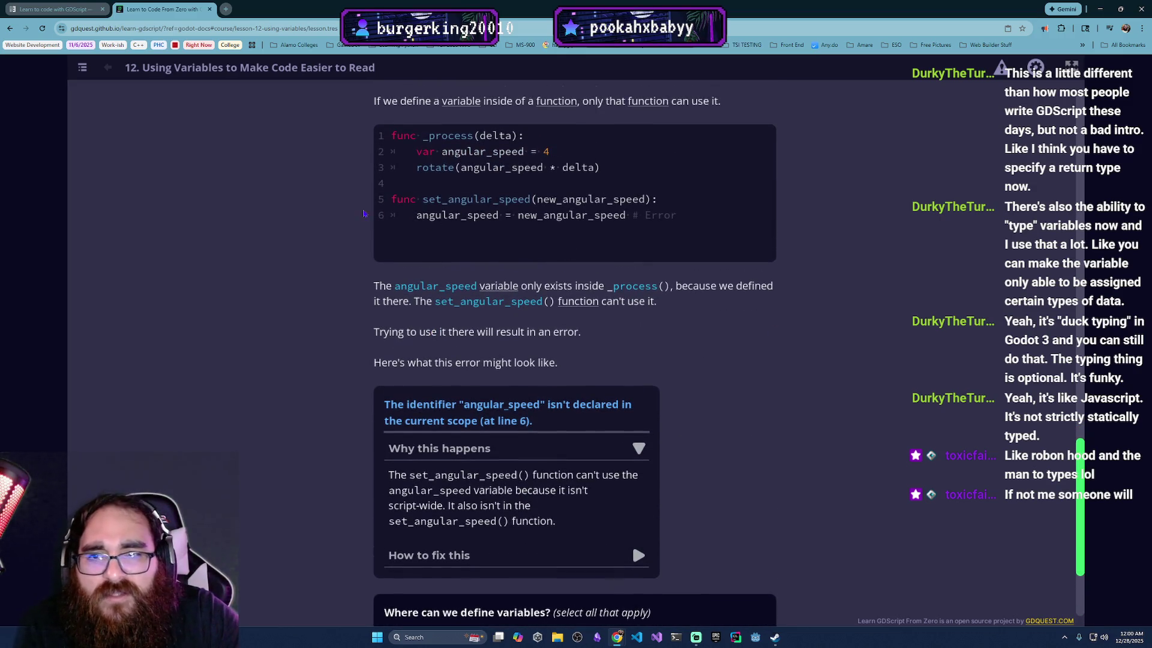
scroll(329, 233, "down", 1)
scroll(377, 322, "up", 3)
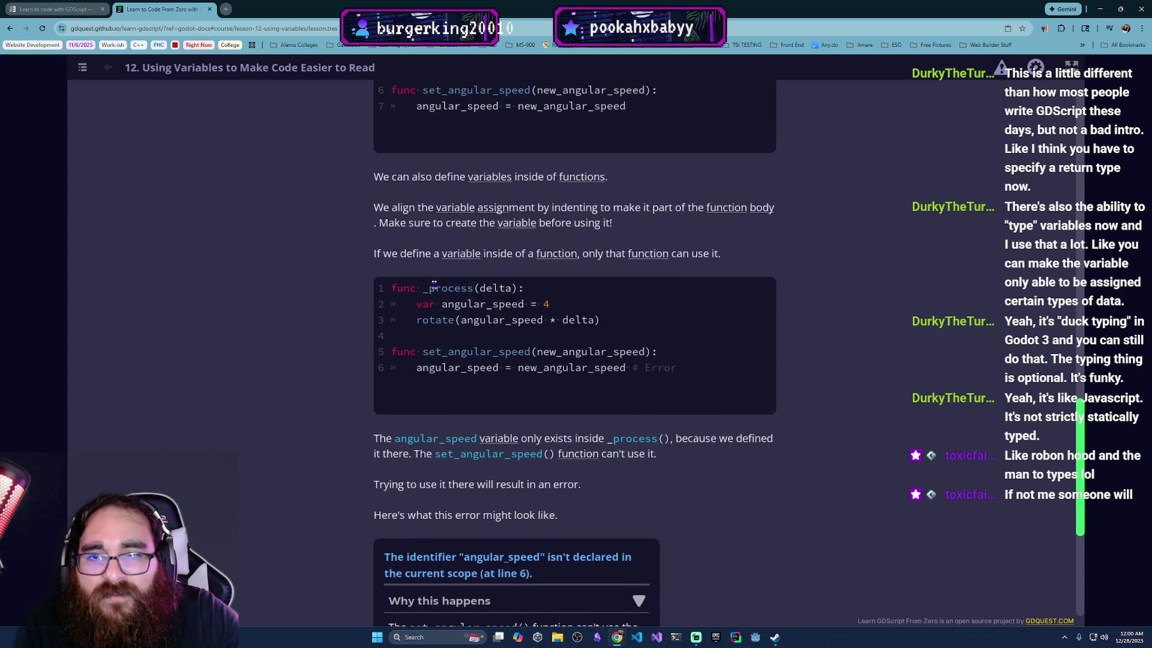
scroll(377, 323, "up", 2)
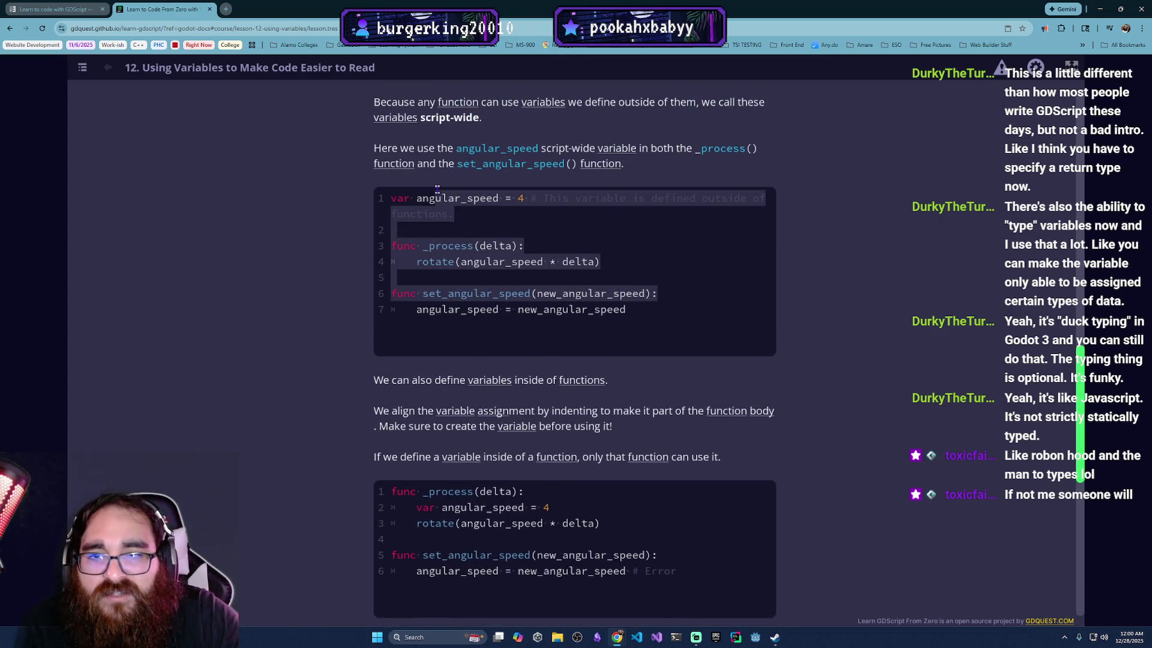
scroll(622, 354, "down", 2)
scroll(476, 264, "up", 1)
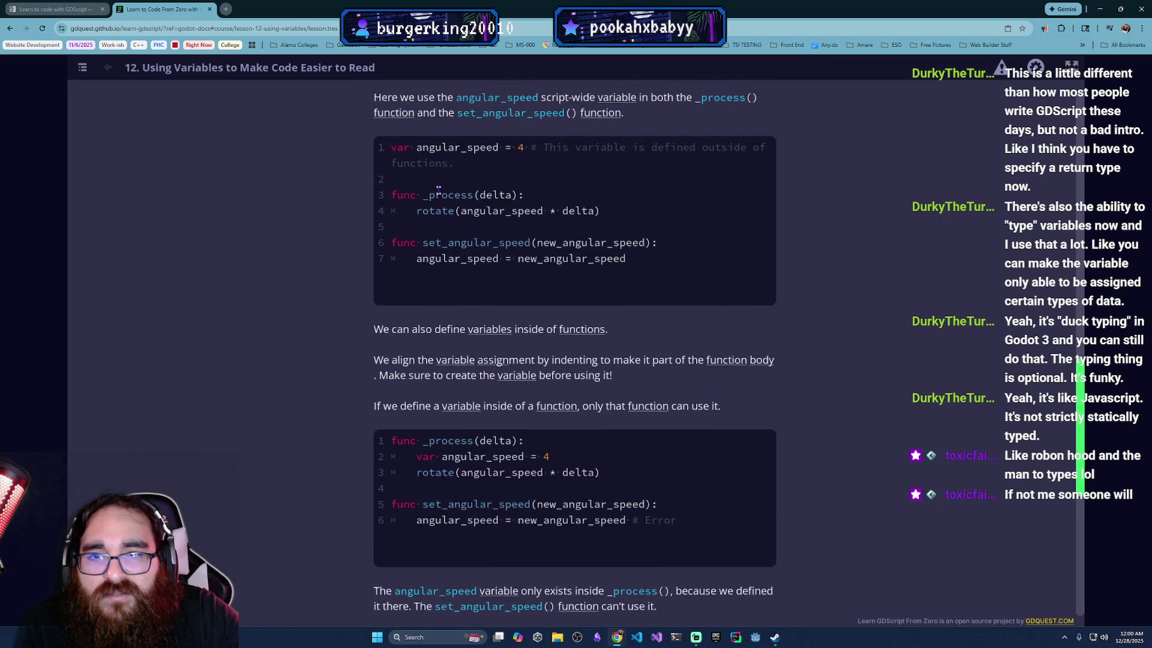
left_click_drag(662, 246, 408, 201)
left_click(542, 215)
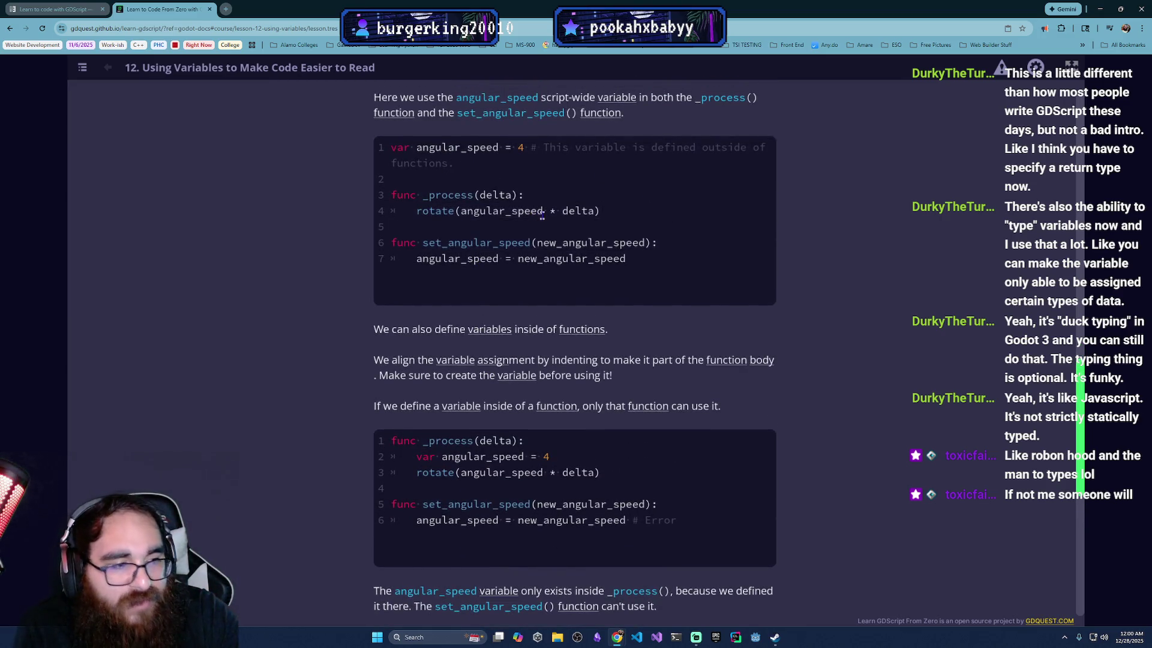
scroll(577, 243, "down", 2)
scroll(604, 270, "down", 1)
scroll(631, 591, "up", 2)
left_click_drag(685, 422, 393, 402)
scroll(377, 345, "up", 1)
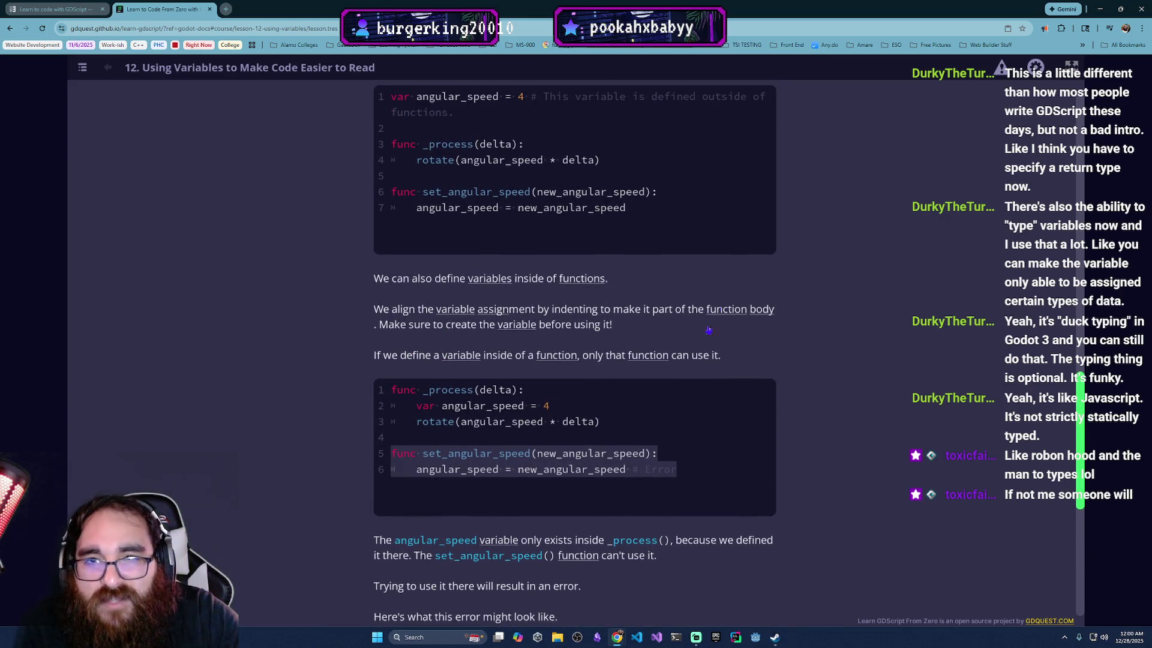
scroll(580, 445, "down", 3)
scroll(579, 443, "down", 1)
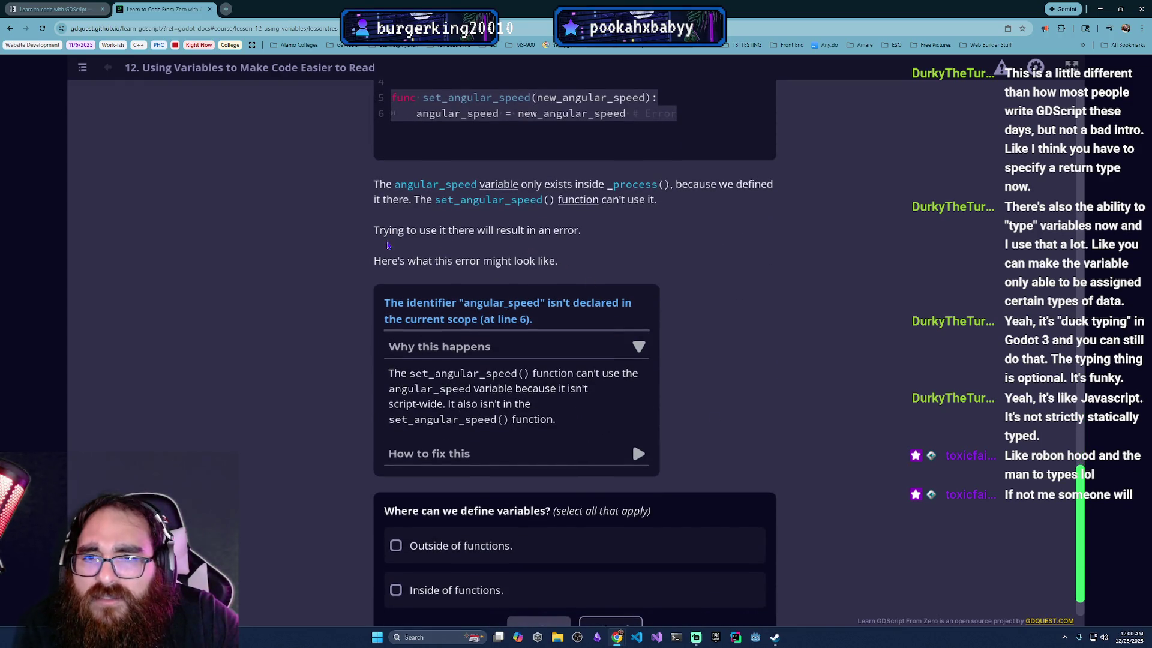
scroll(385, 243, "down", 1)
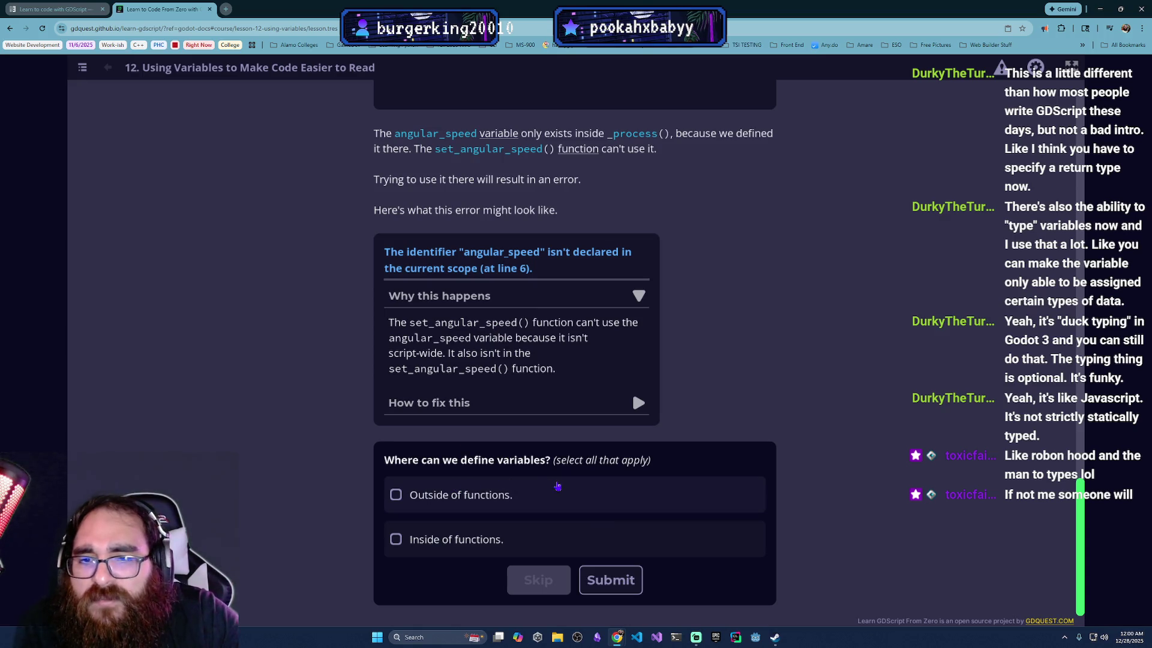
Step: Answer that variables can go both inside and outside of functions, and submit
left_click(518, 544)
left_click(531, 510)
left_click(610, 581)
scroll(642, 564, "down", 3)
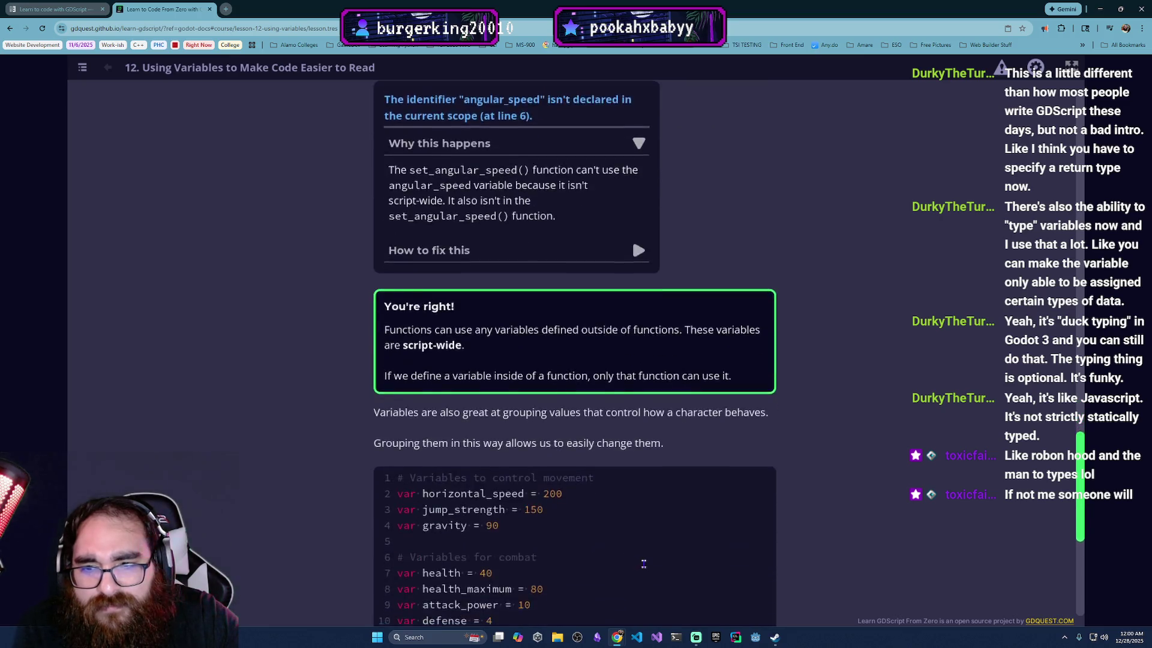
scroll(643, 564, "down", 4)
scroll(649, 562, "down", 2)
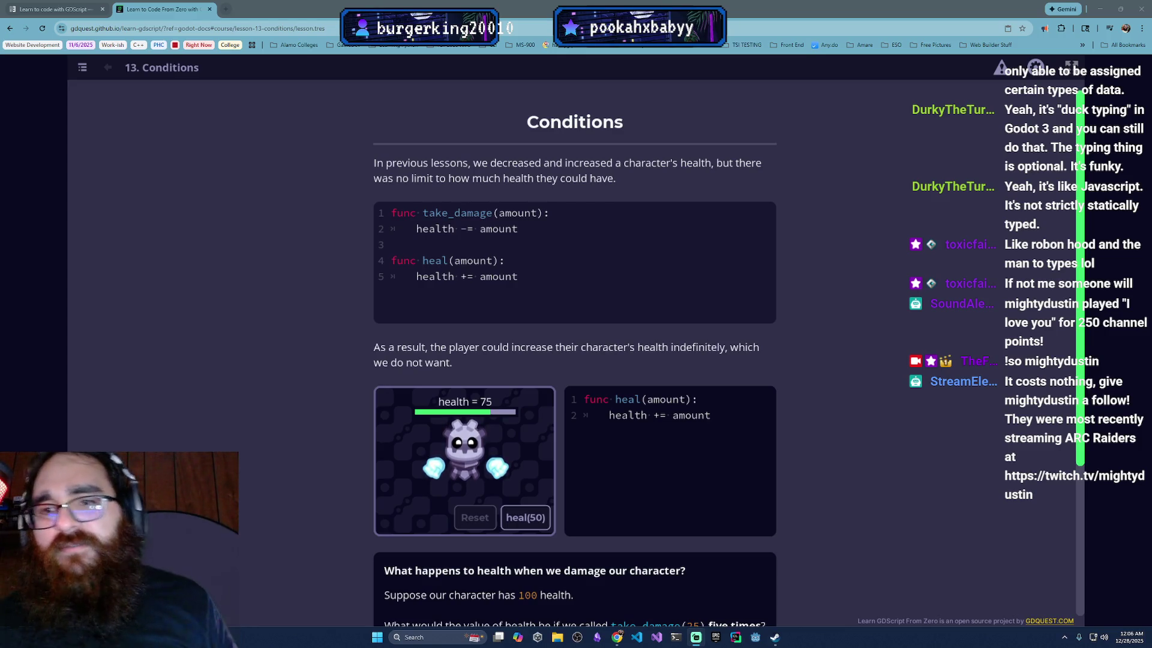
scroll(556, 490, "down", 1)
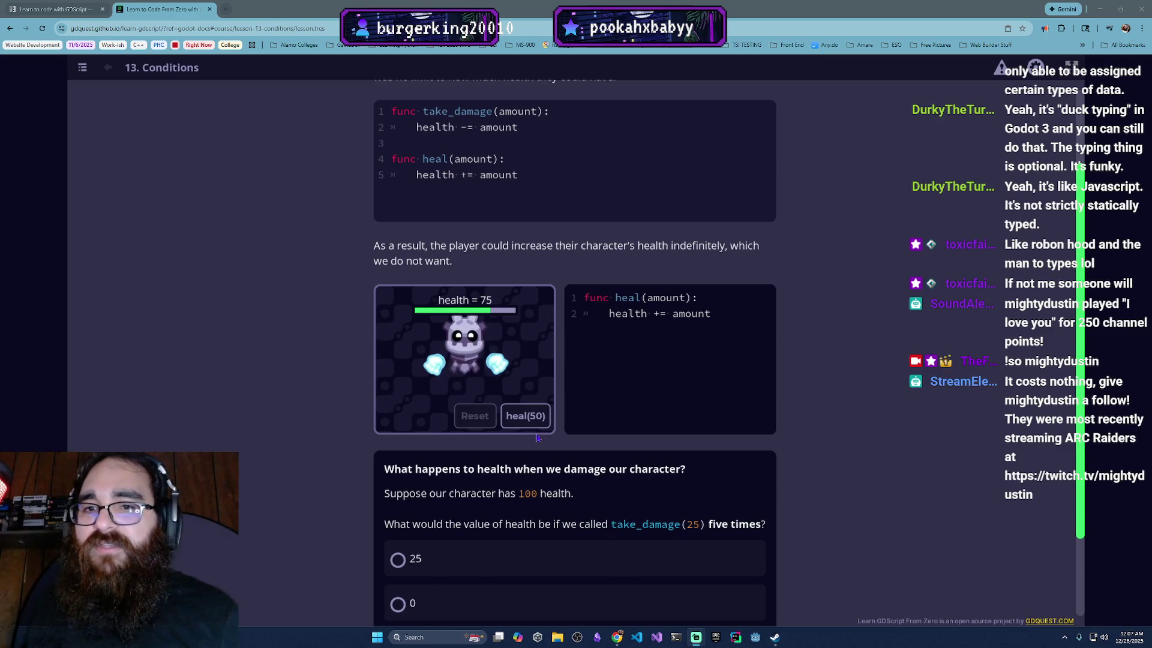
Step: Heal the demo character past its maximum, reset health to 75, and pick -25 for the damage question
left_click(526, 415)
left_click(527, 416)
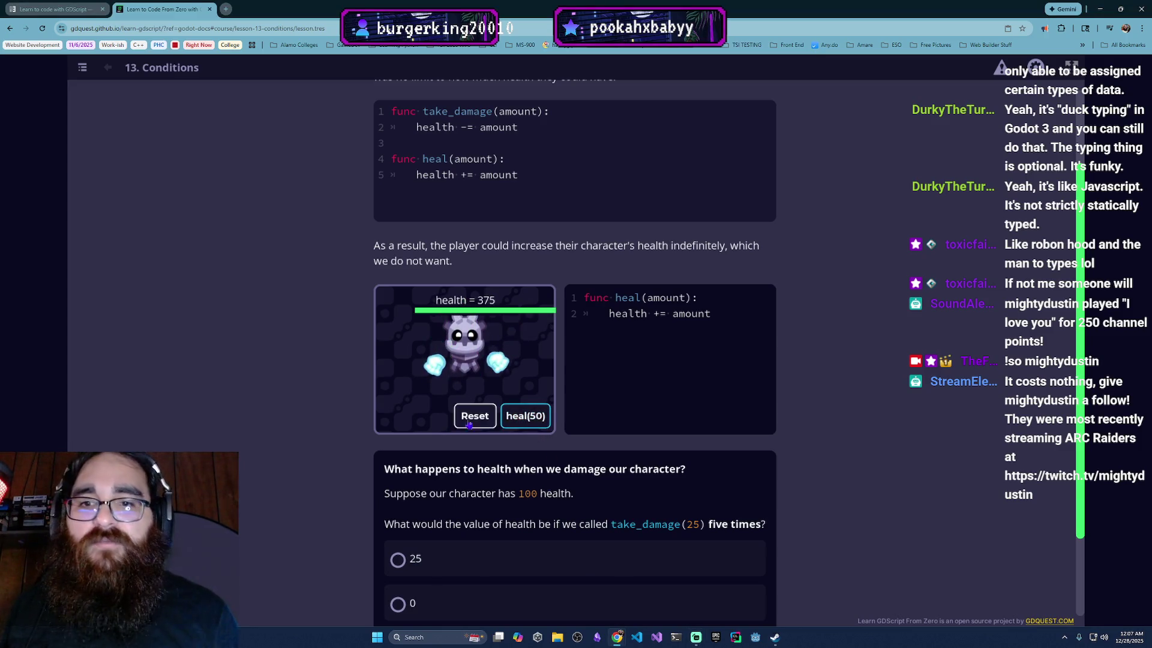
left_click(472, 419)
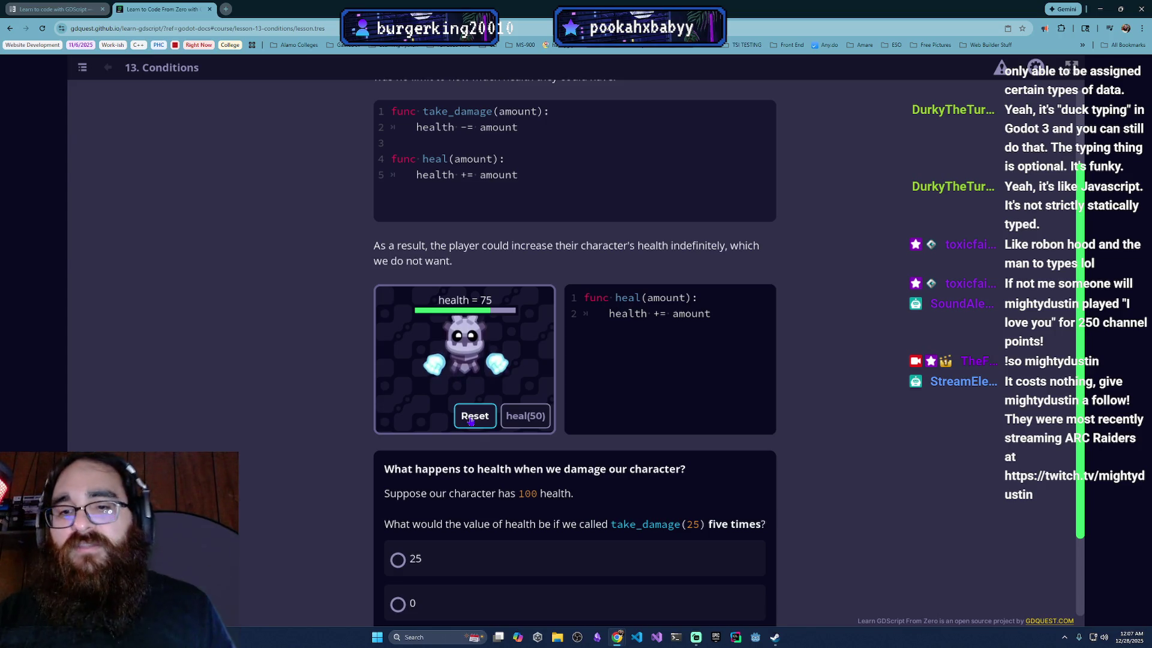
scroll(726, 531, "down", 1)
scroll(725, 531, "down", 1)
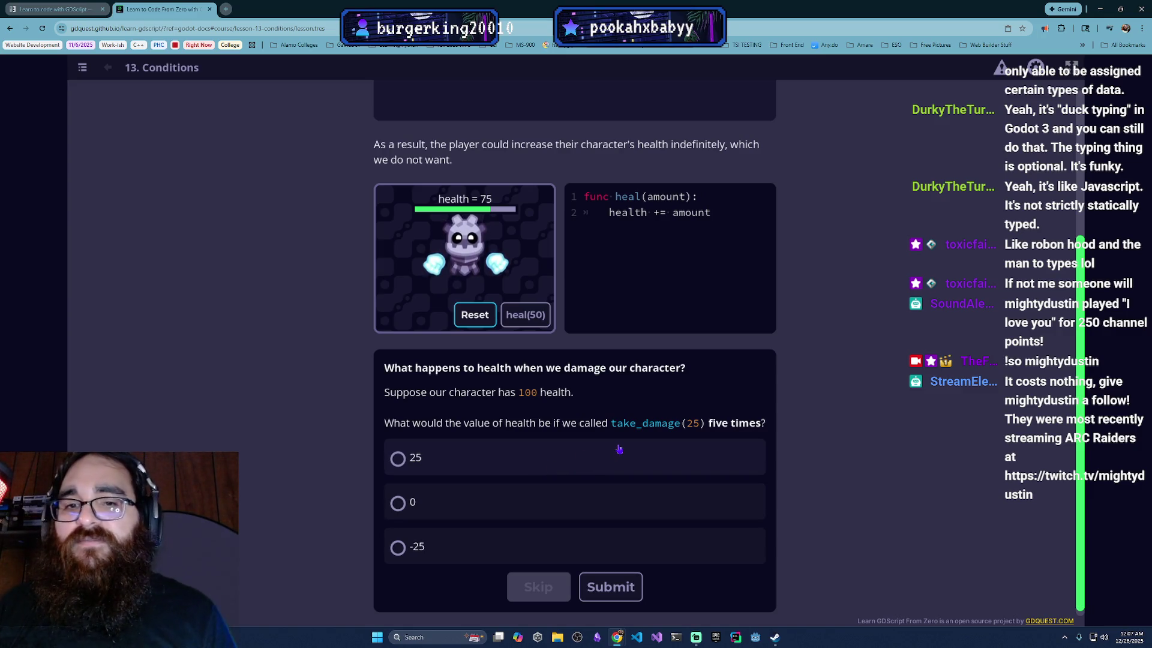
left_click(557, 547)
Step: Submit -25 as the answer to the take_damage(25) five-times question
left_click(610, 587)
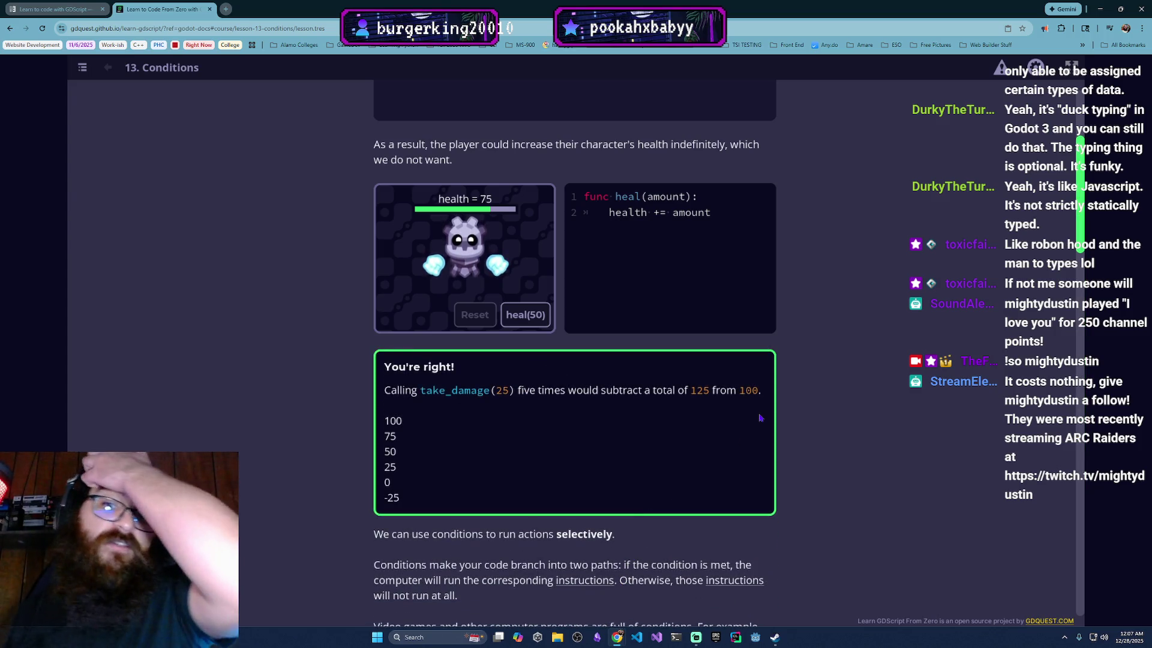
scroll(759, 418, "down", 3)
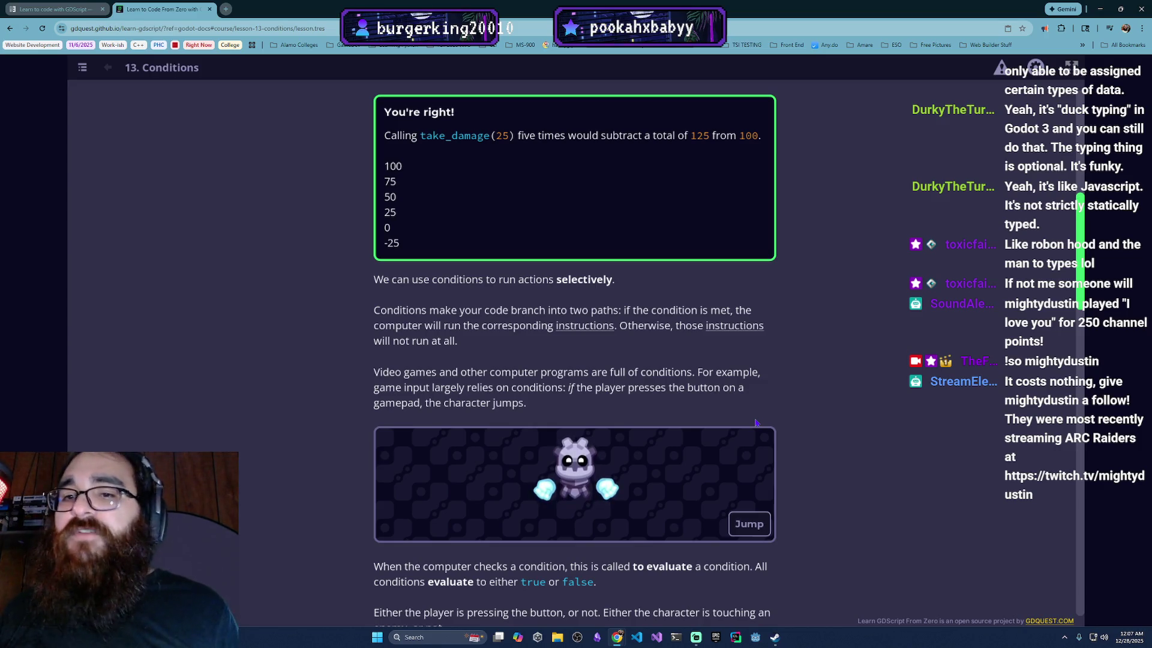
scroll(663, 474, "down", 2)
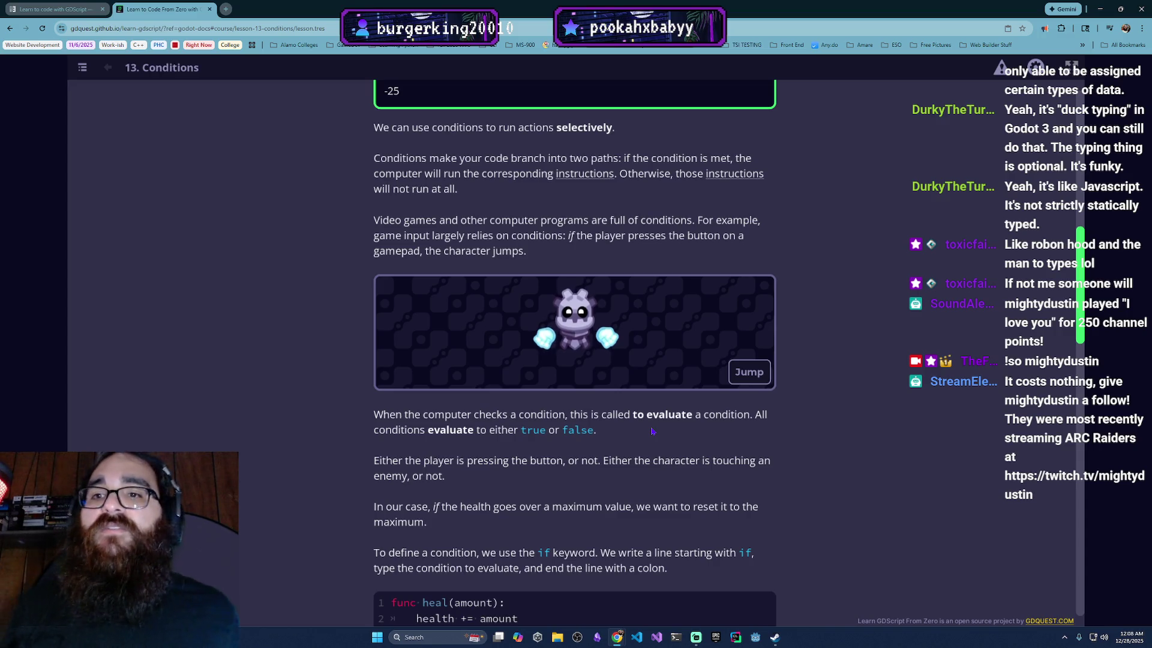
scroll(716, 369, "down", 1)
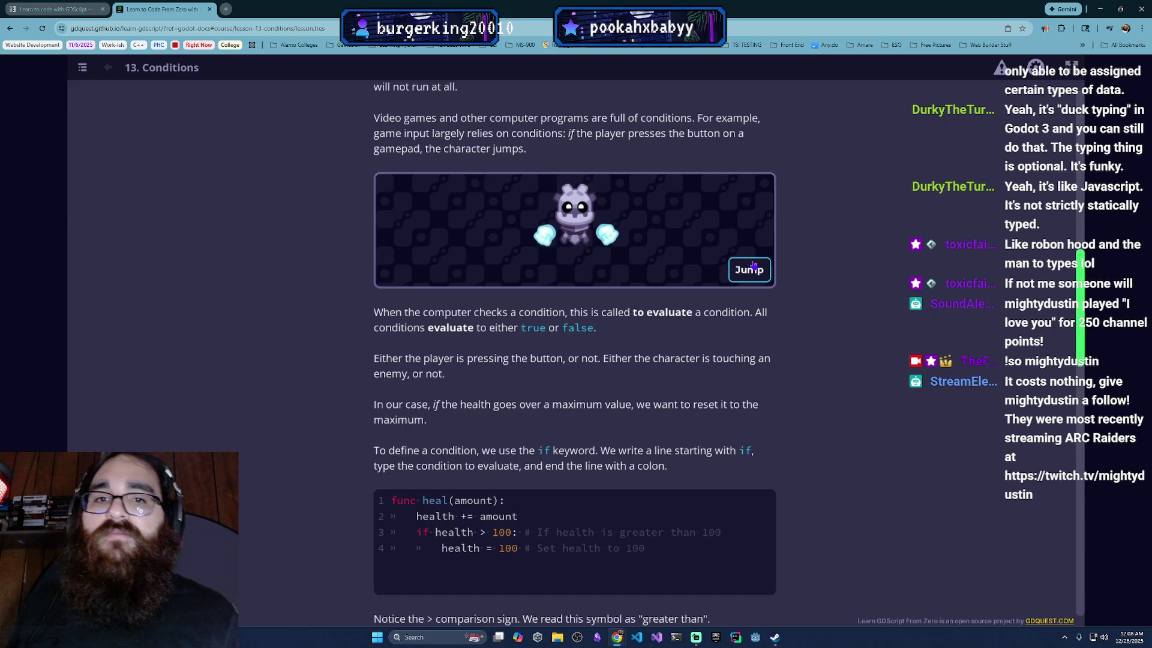
scroll(811, 344, "down", 1)
scroll(812, 344, "down", 1)
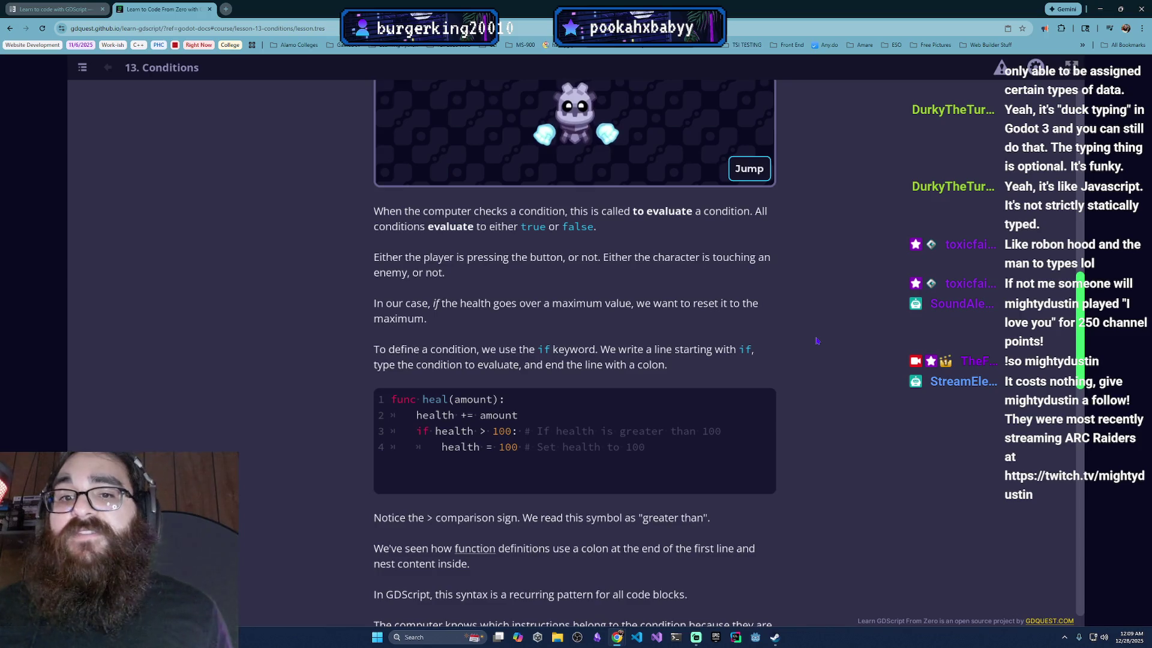
scroll(817, 340, "down", 1)
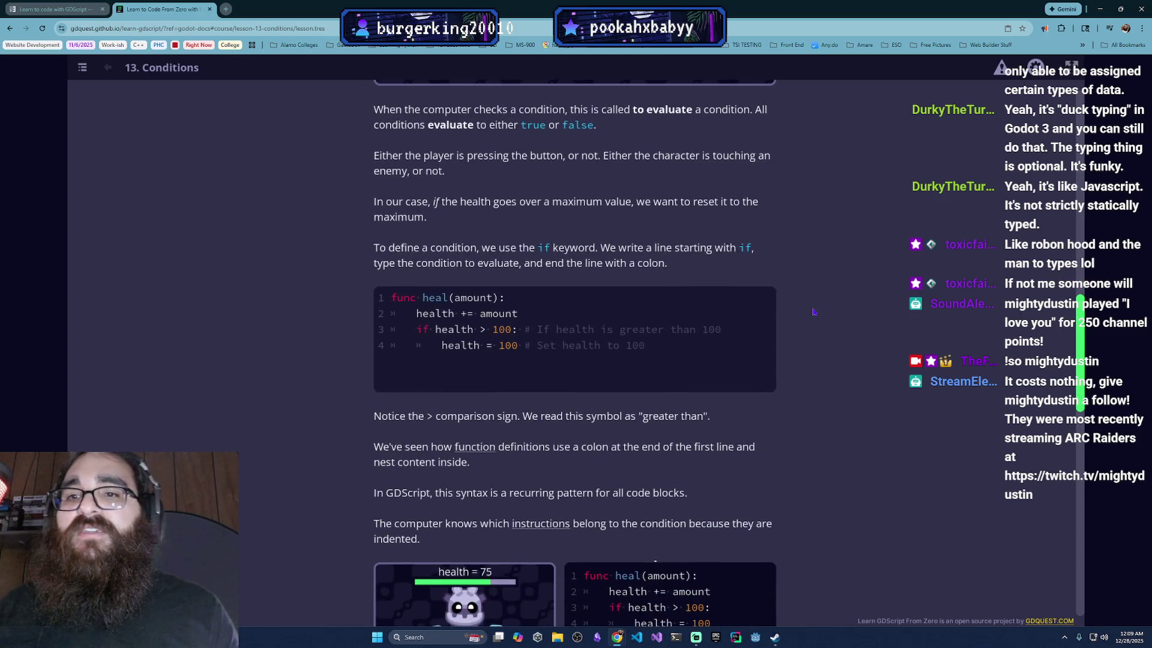
scroll(814, 312, "down", 1)
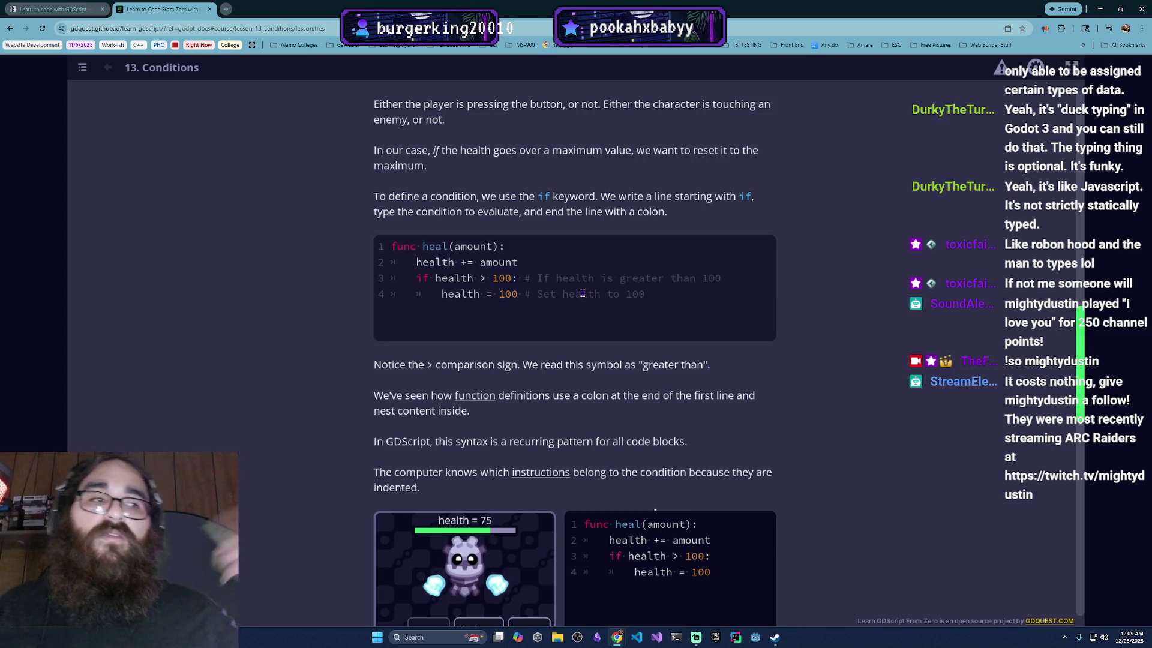
scroll(653, 361, "down", 2)
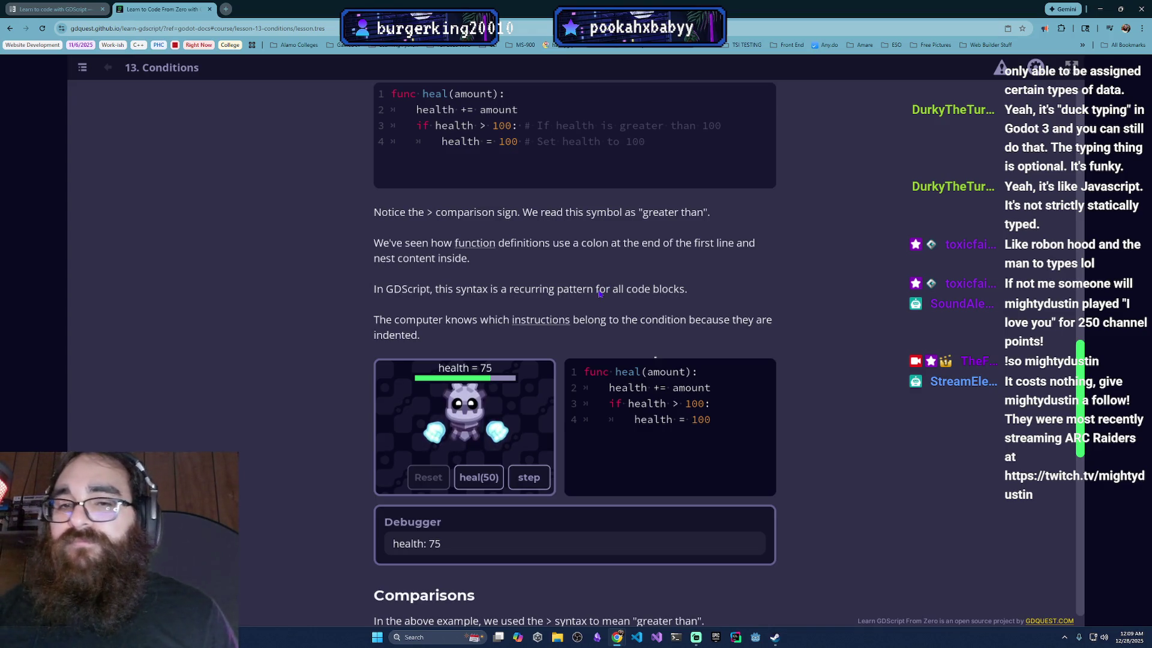
scroll(535, 322, "down", 1)
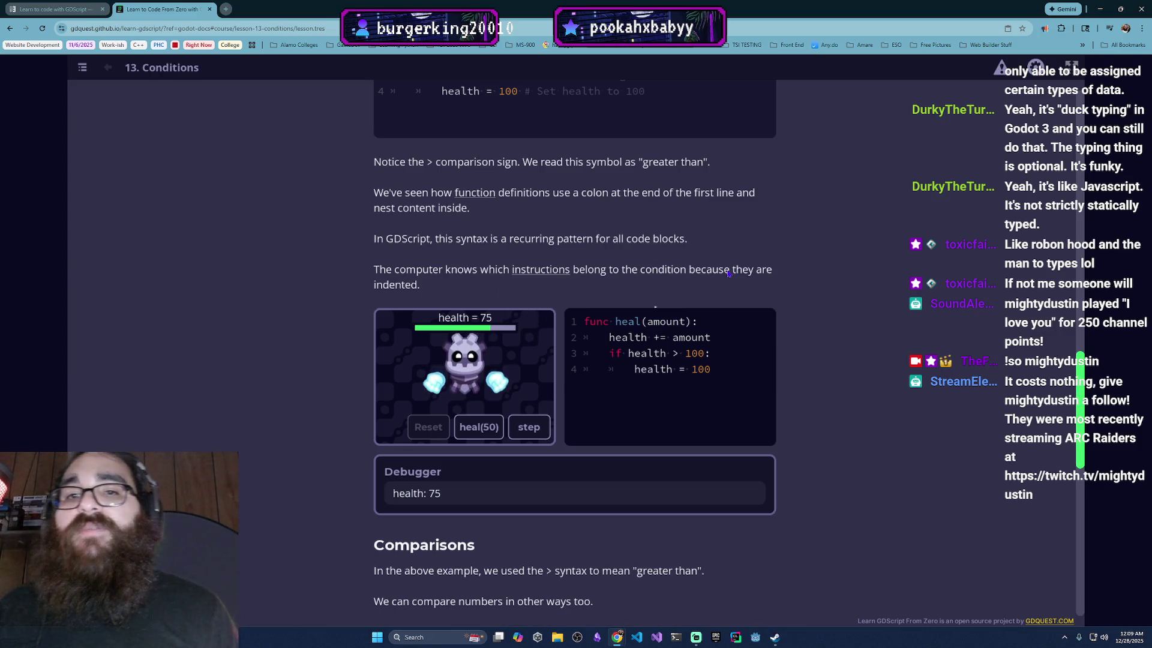
scroll(727, 270, "down", 2)
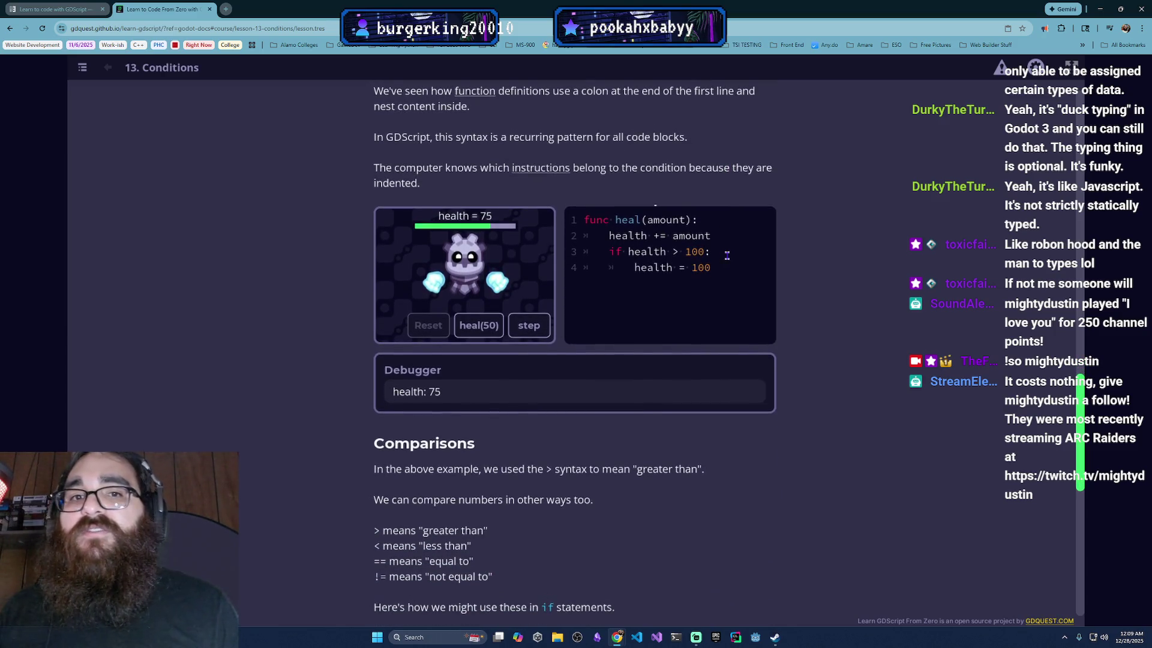
scroll(715, 235, "down", 2)
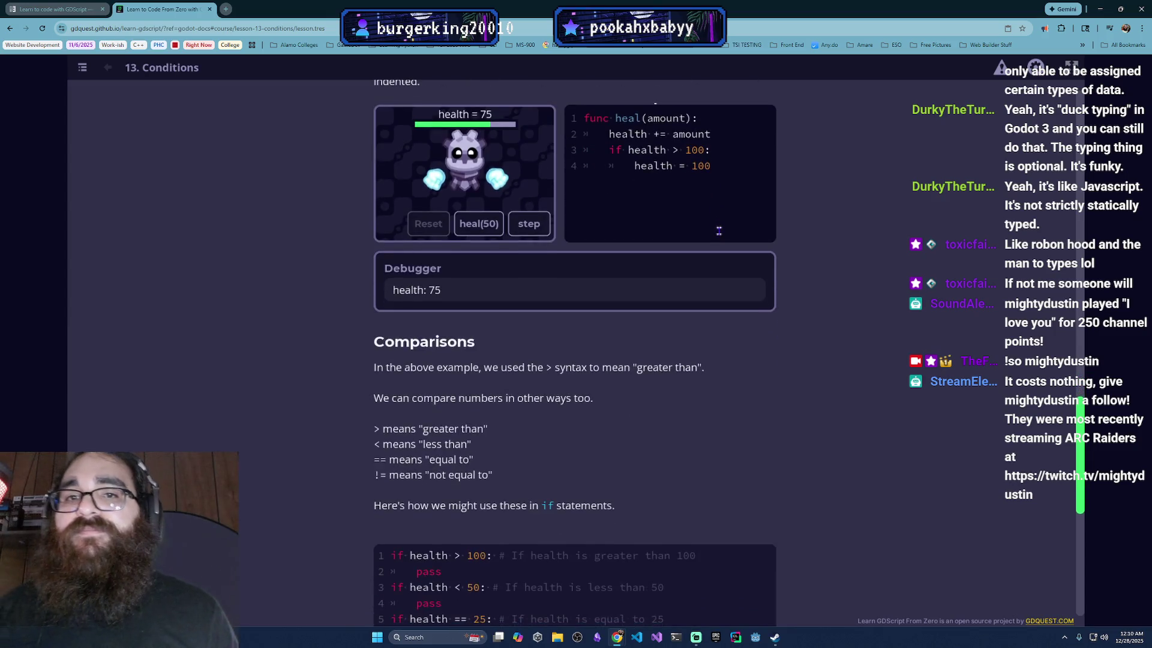
scroll(702, 239, "up", 1)
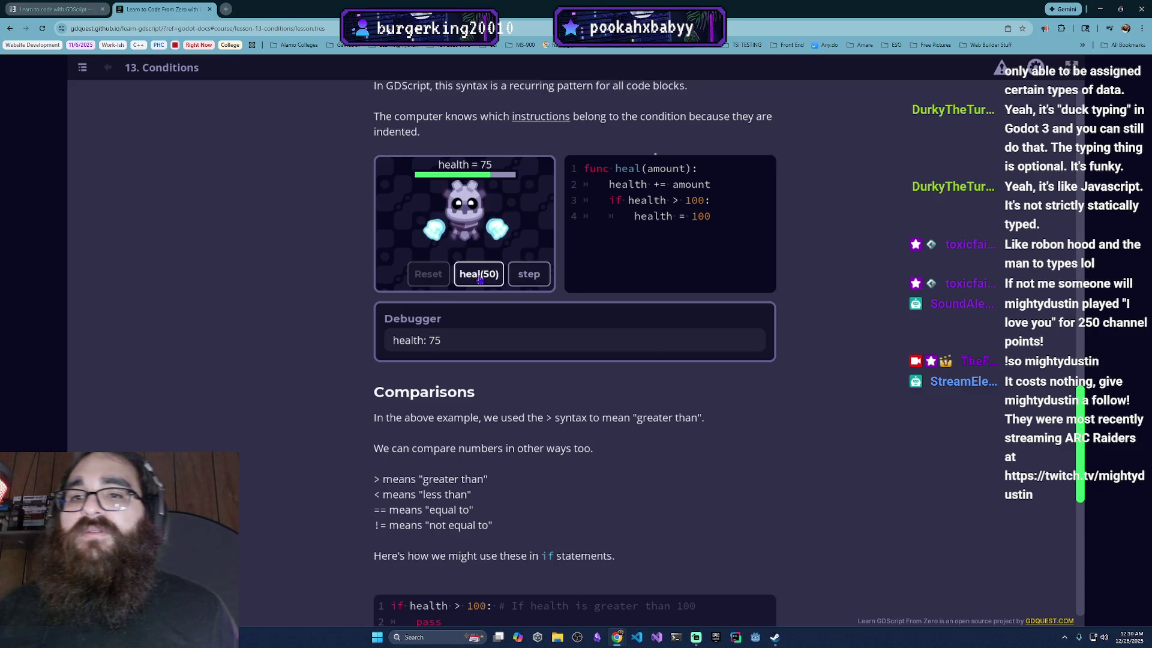
Step: Step through heal(50) so health goes 75 to 125 and is capped back at 100
left_click(533, 279)
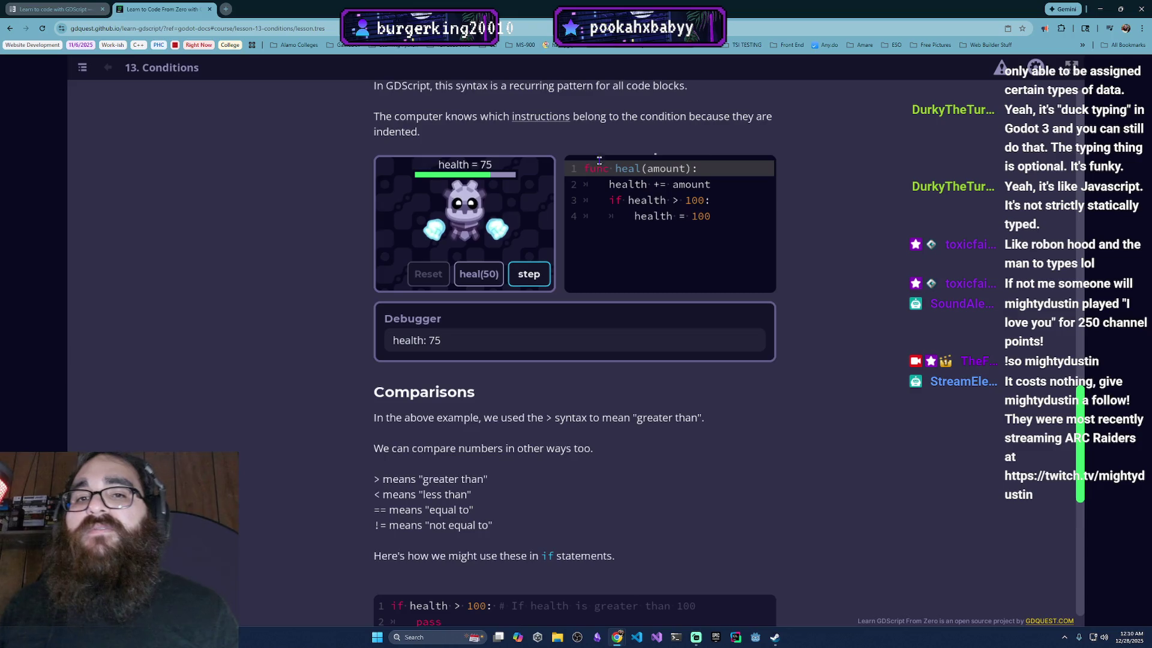
left_click(515, 275)
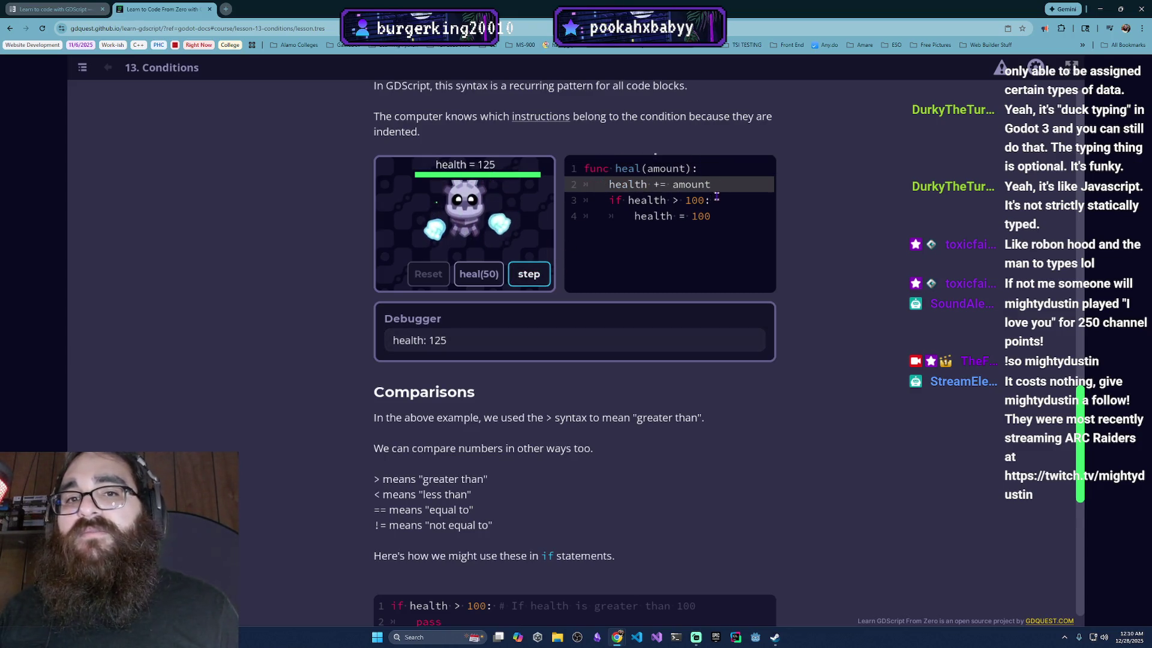
left_click(543, 285)
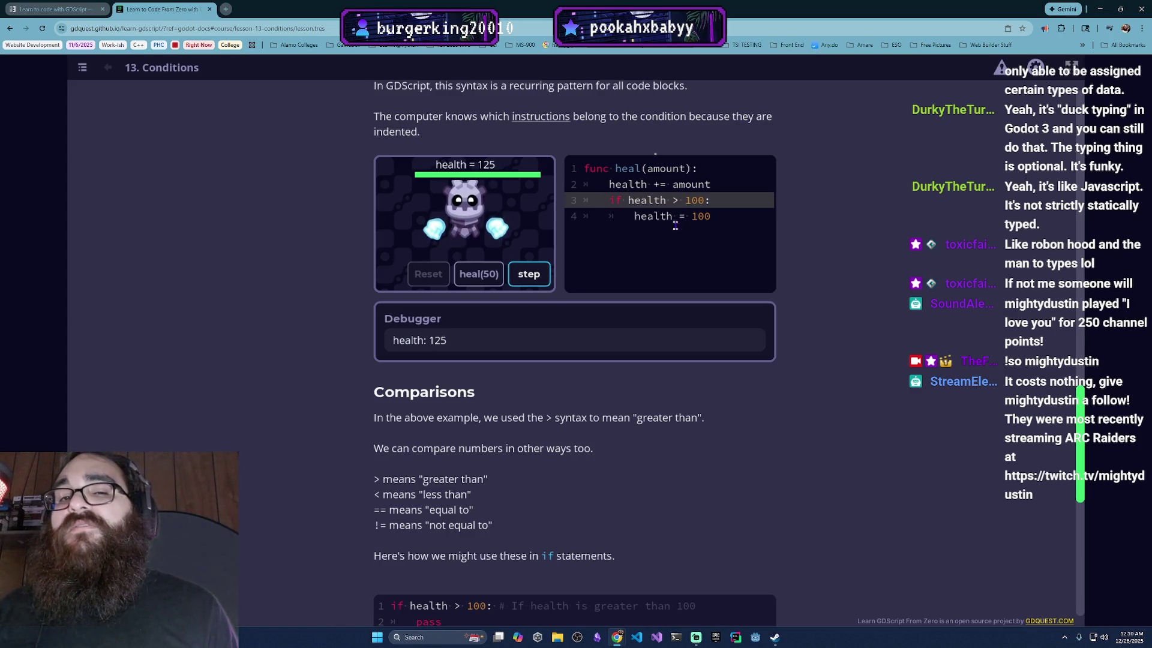
left_click(538, 278)
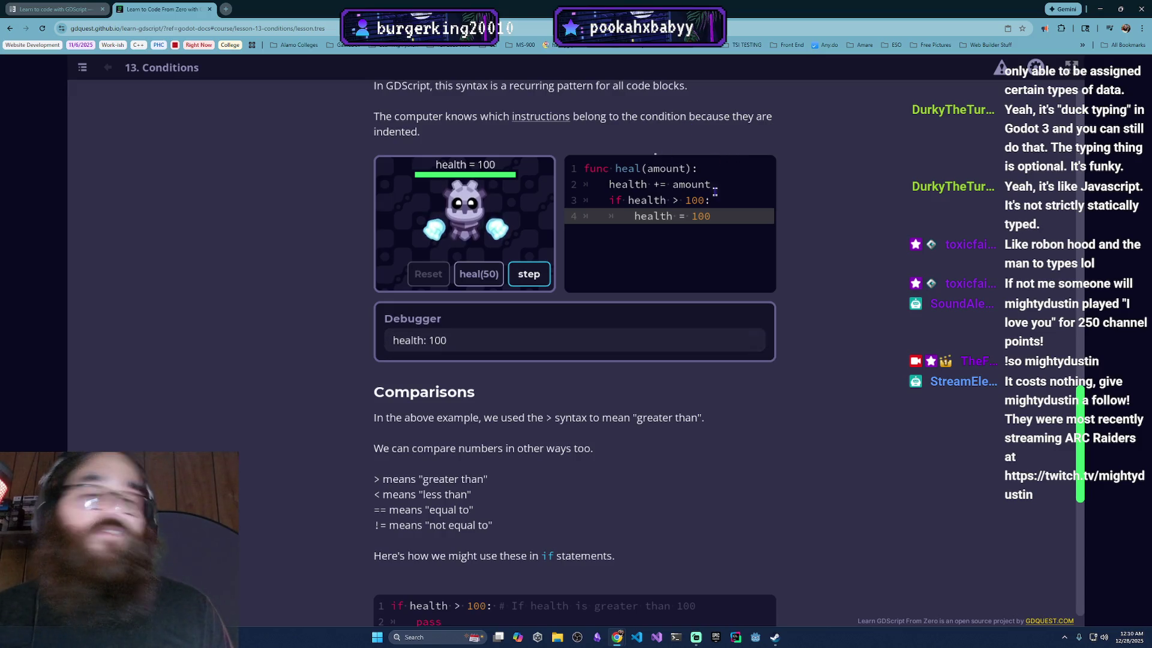
left_click(482, 277)
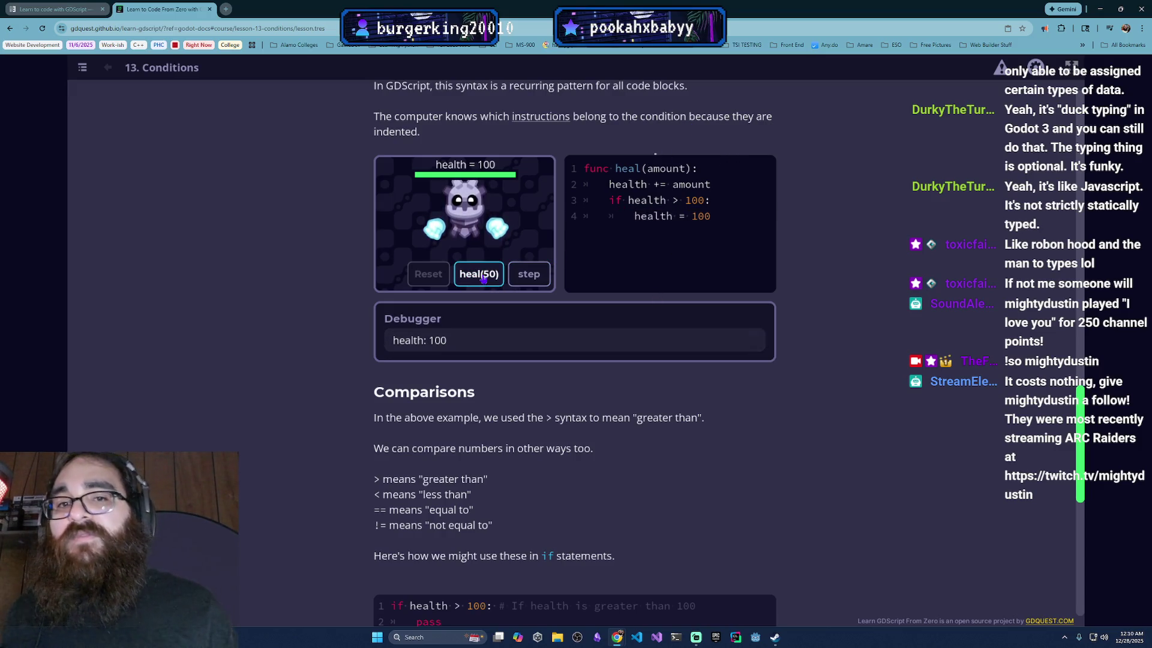
Step: Reset health to 75 and step through the heal run again until it caps at 100
left_click(460, 281)
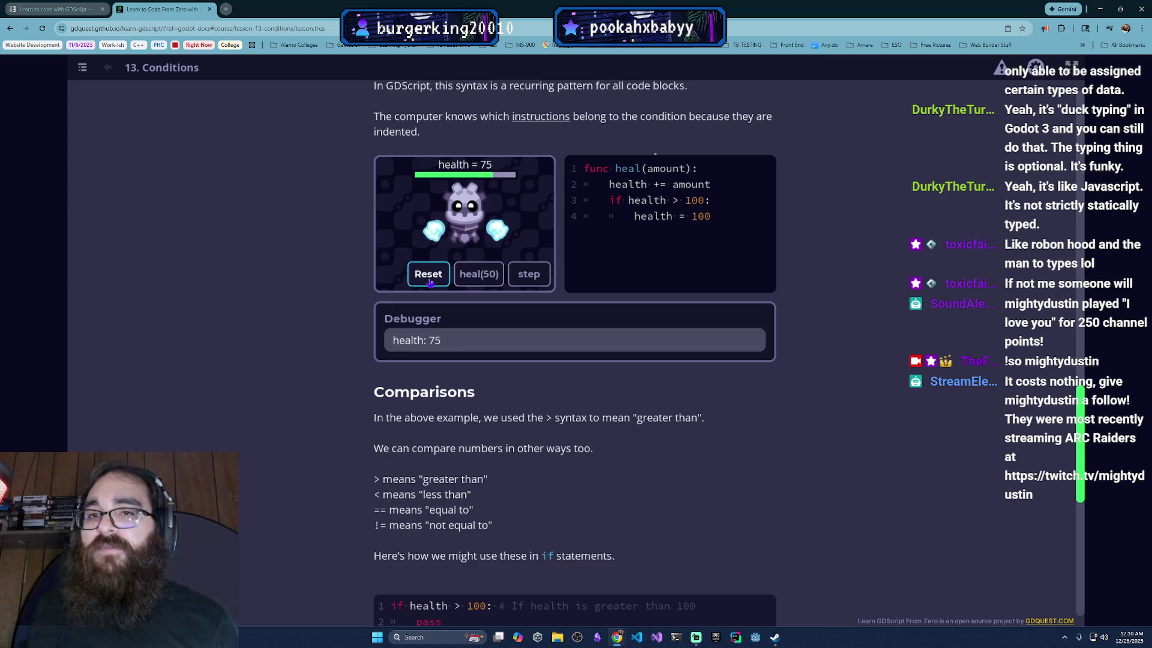
left_click(461, 283)
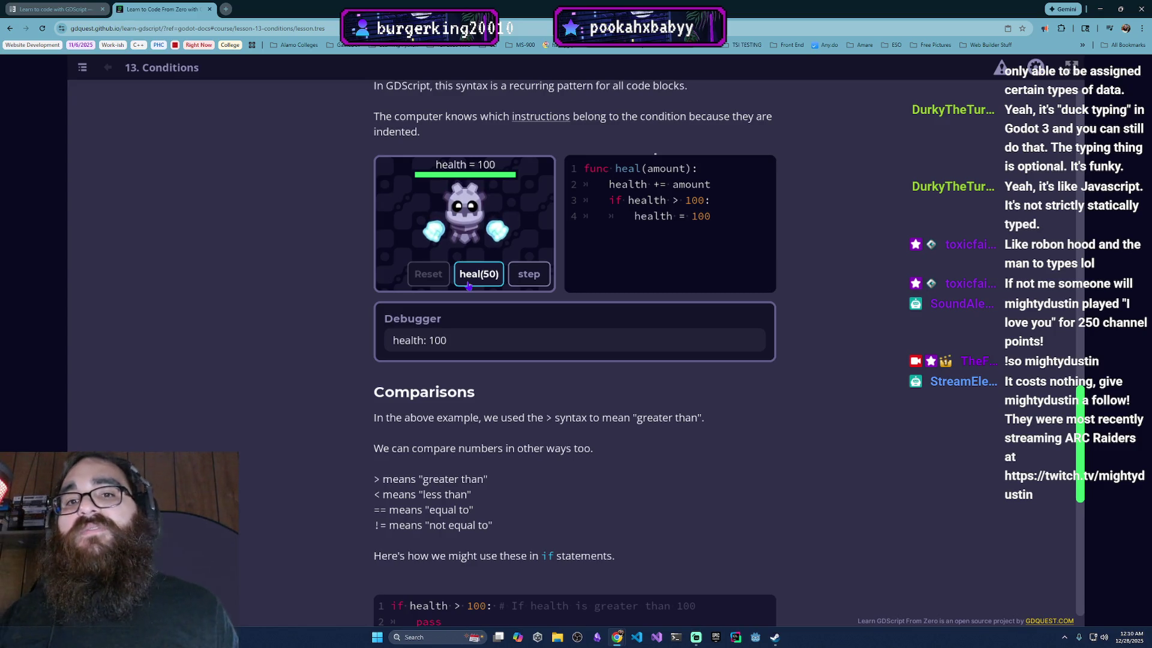
left_click(530, 275)
left_click(530, 274)
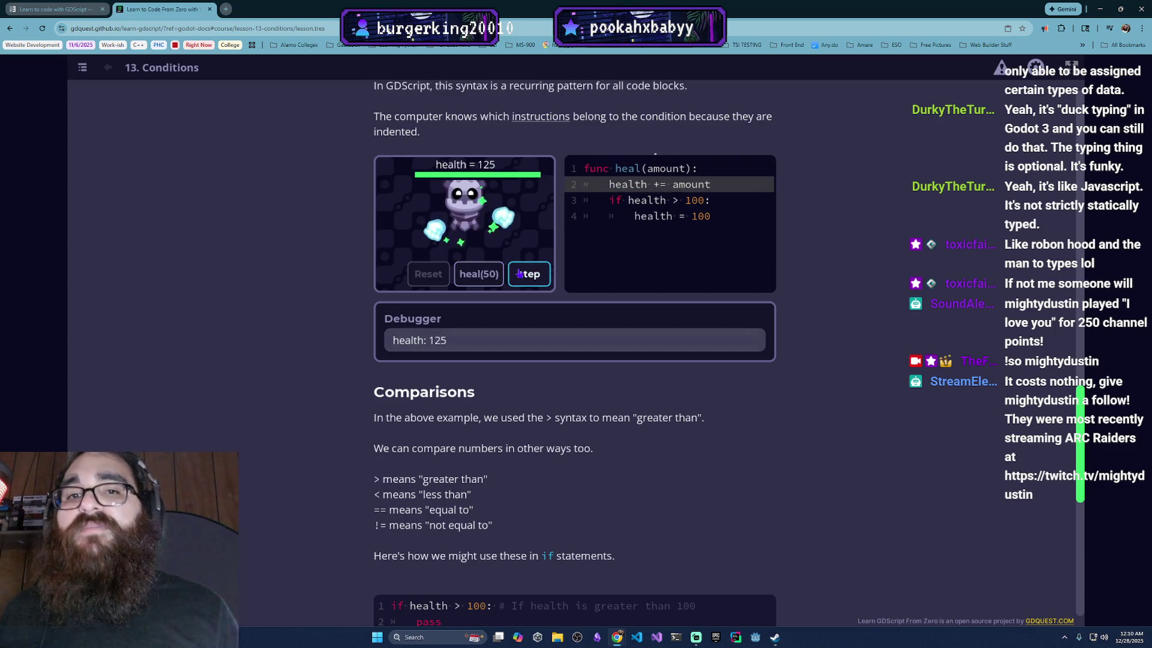
left_click(546, 284)
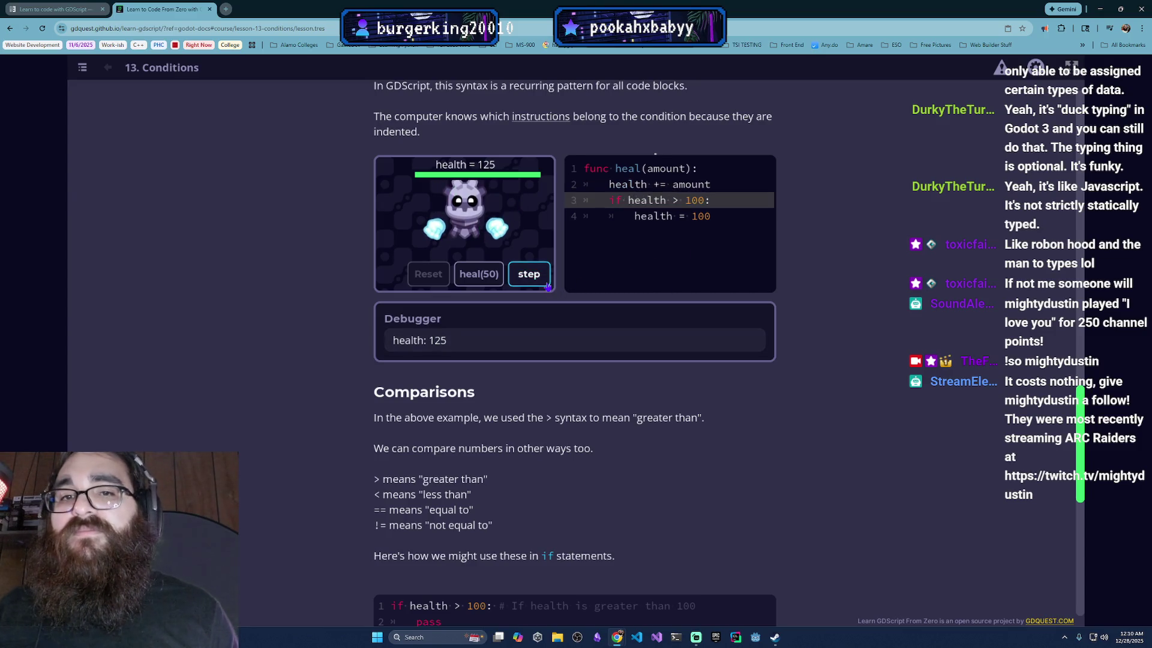
scroll(542, 306, "down", 3)
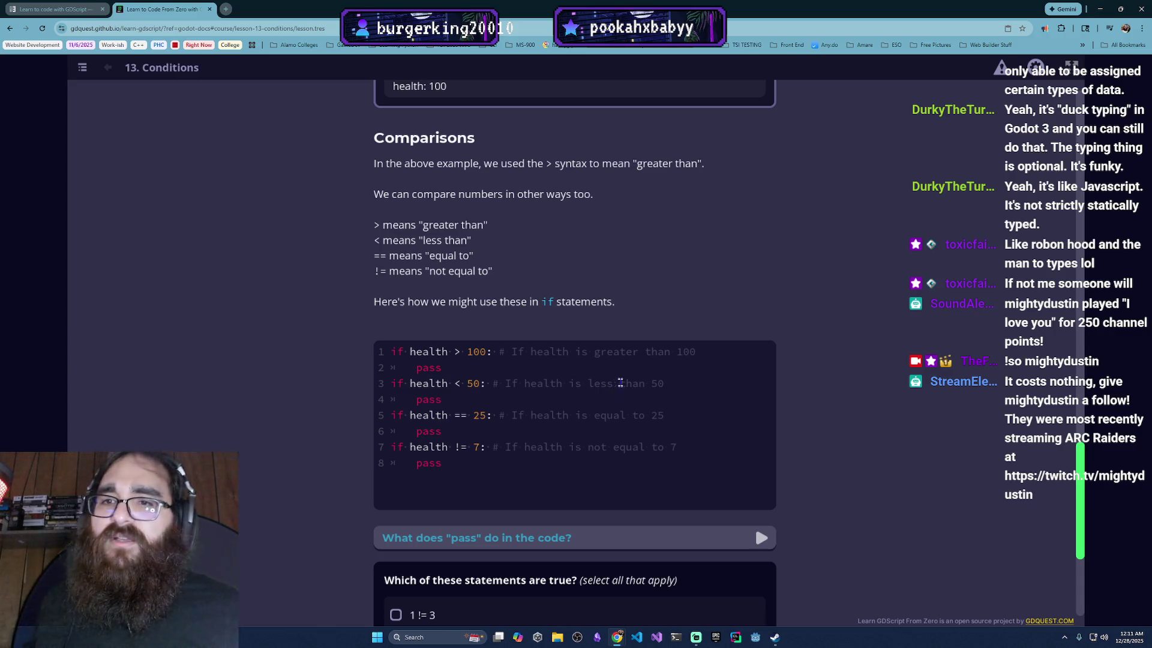
scroll(613, 387, "down", 1)
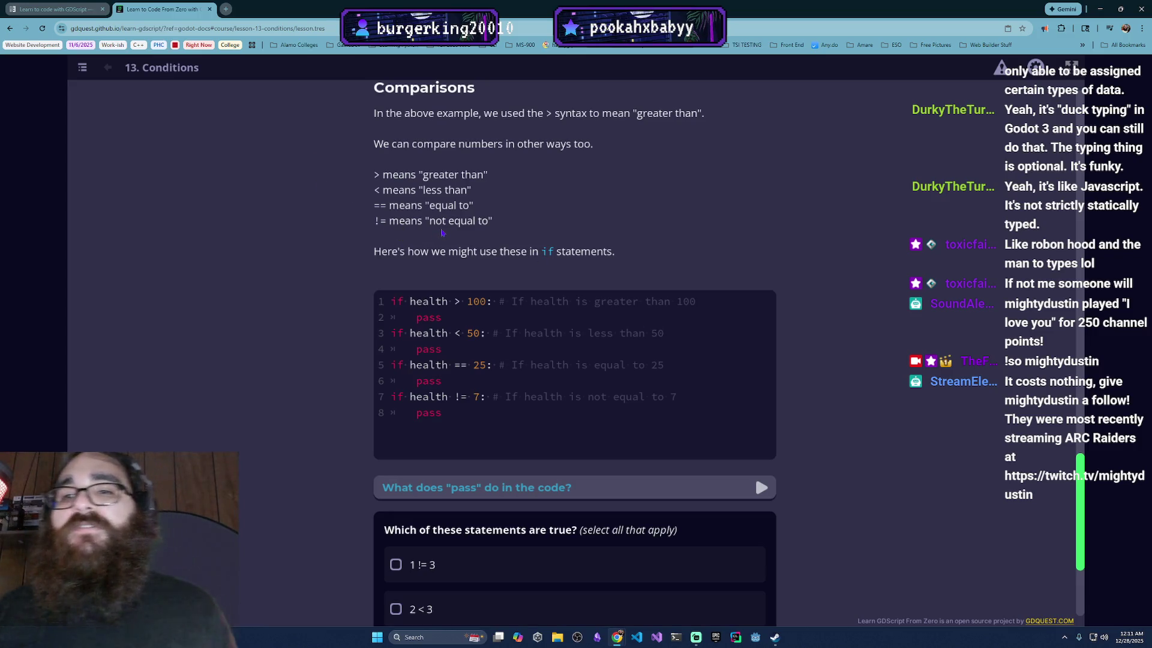
scroll(442, 233, "down", 1)
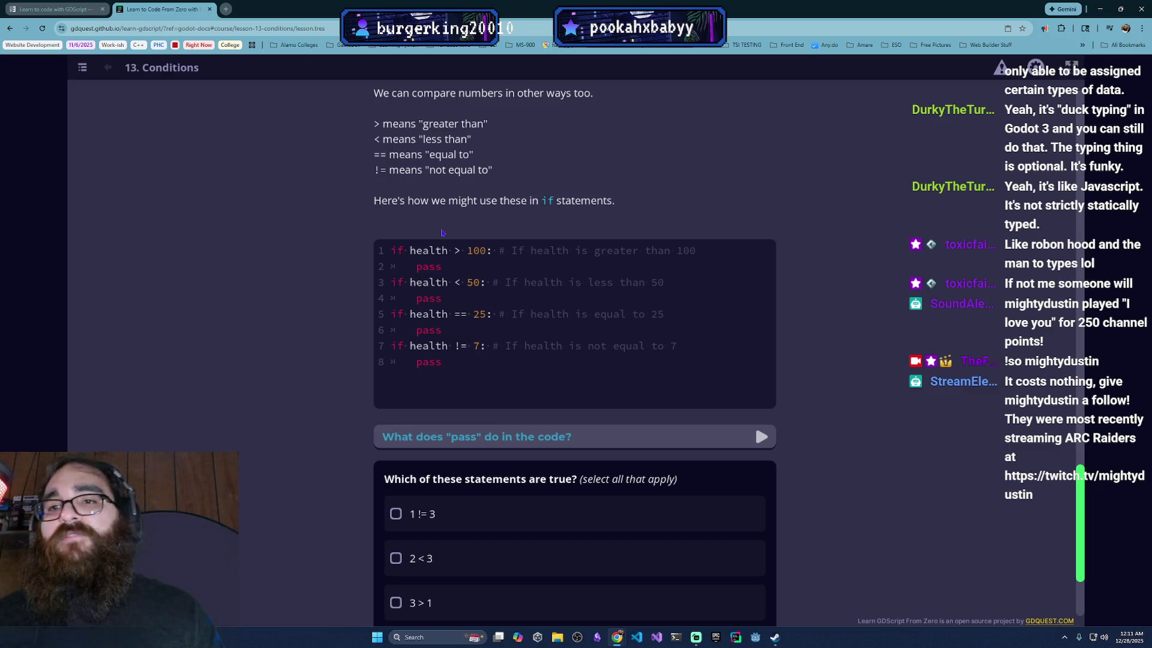
scroll(442, 232, "down", 1)
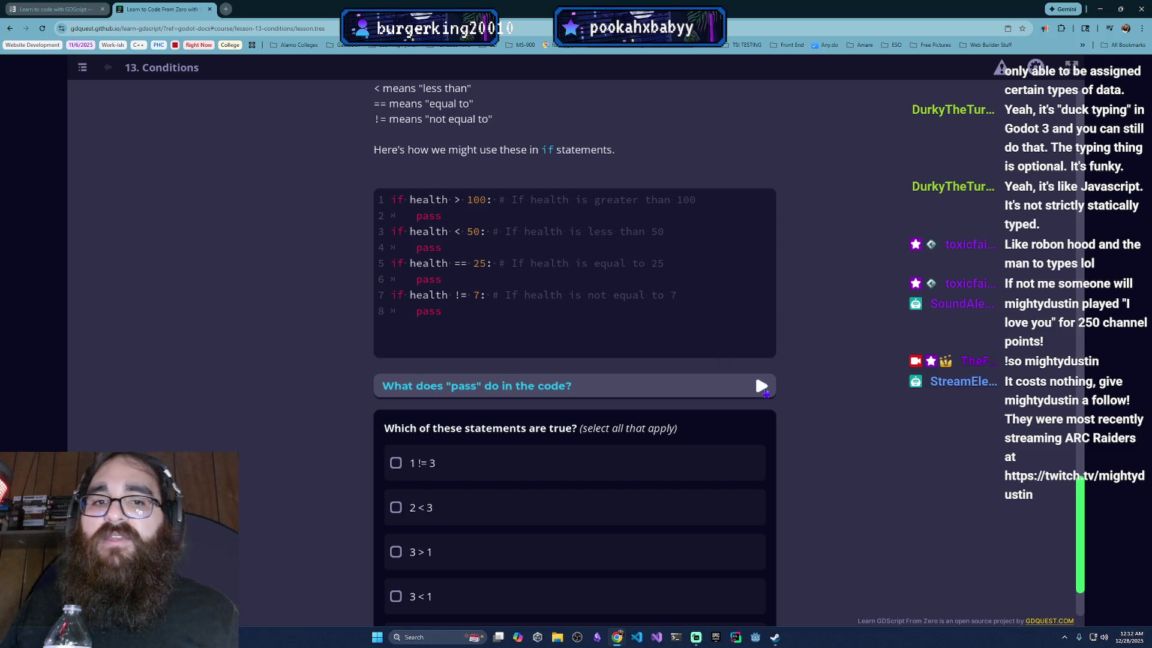
left_click(760, 387)
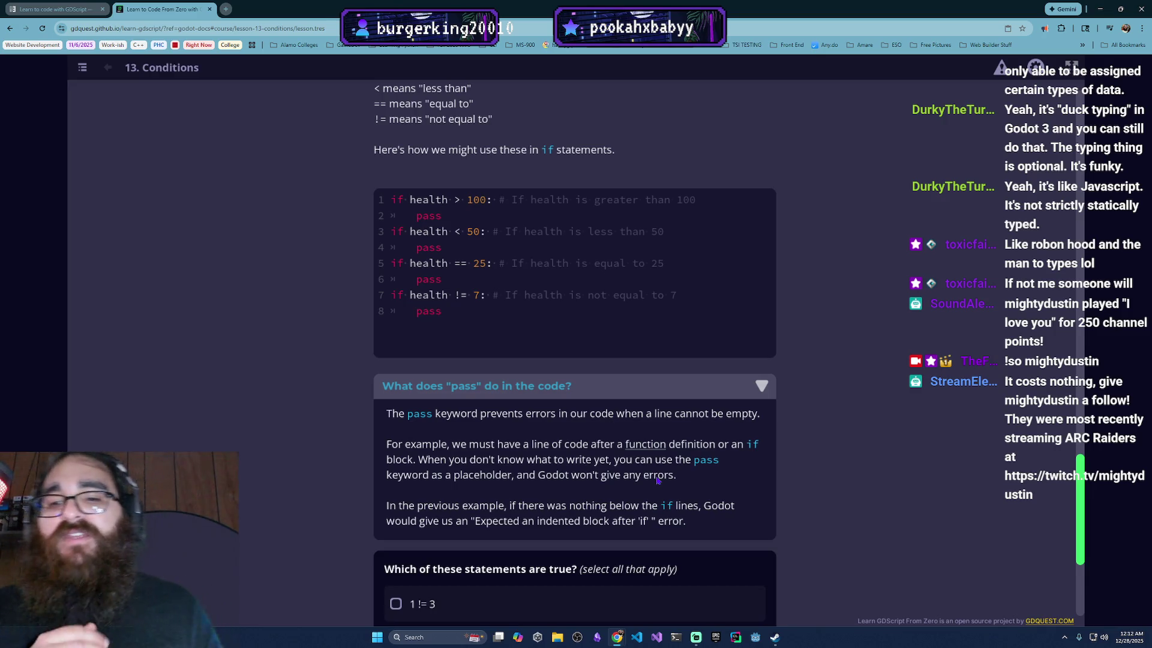
scroll(649, 483, "down", 1)
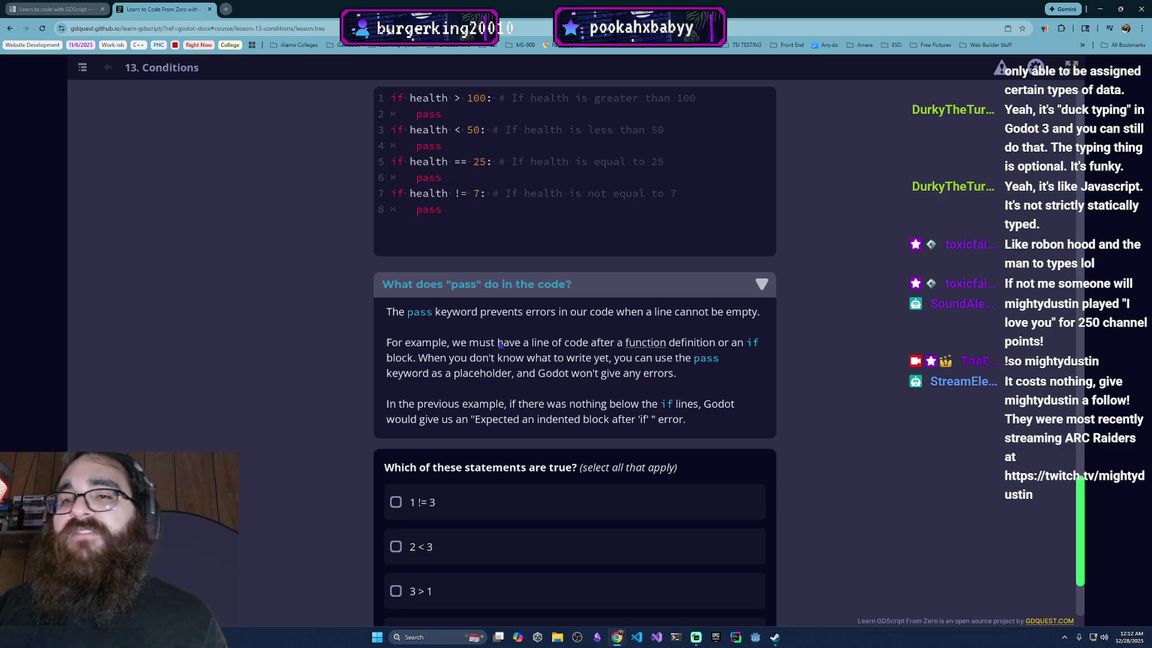
scroll(576, 341, "down", 1)
scroll(532, 185, "up", 1)
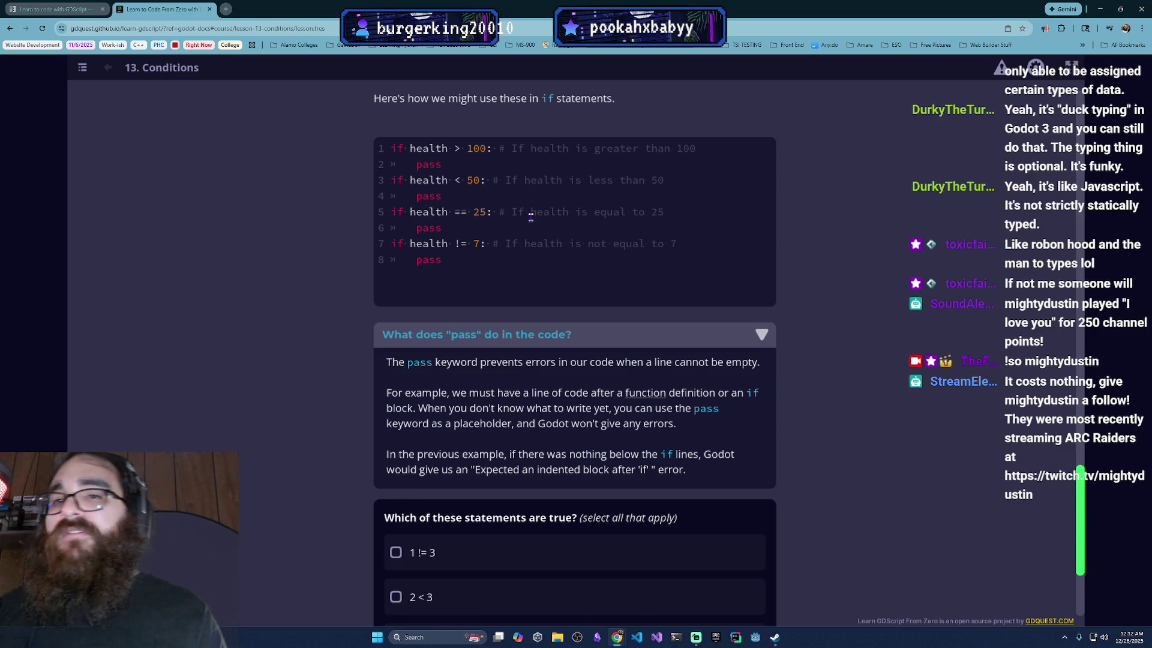
scroll(531, 216, "down", 1)
scroll(540, 213, "up", 2)
scroll(549, 212, "down", 1)
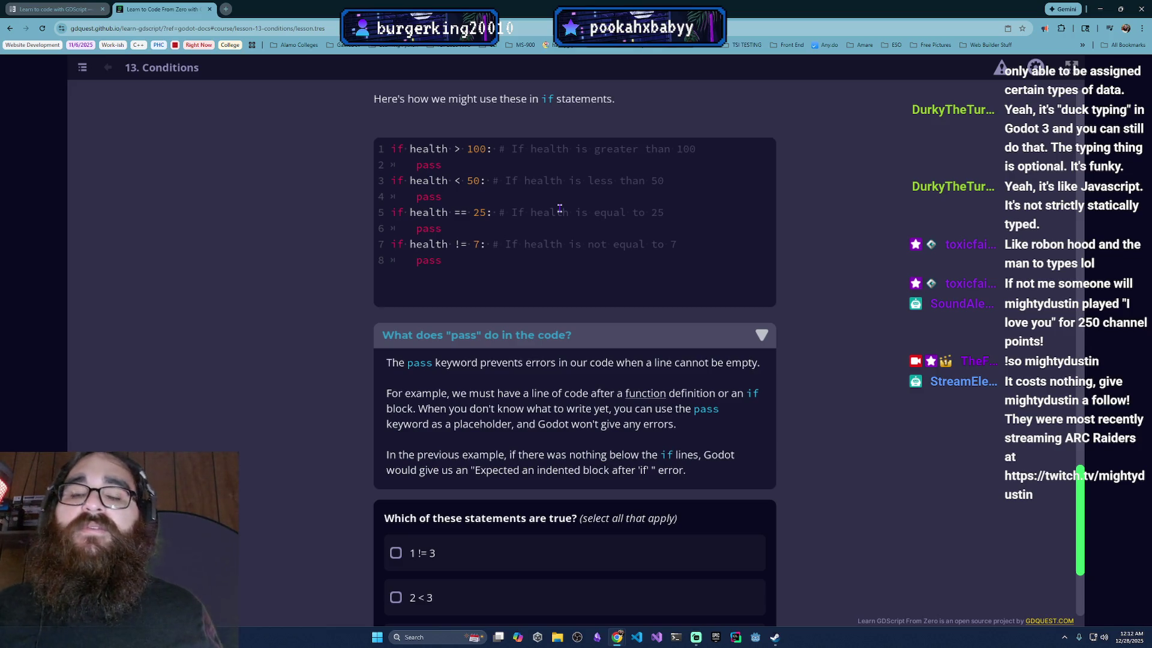
scroll(541, 287, "down", 3)
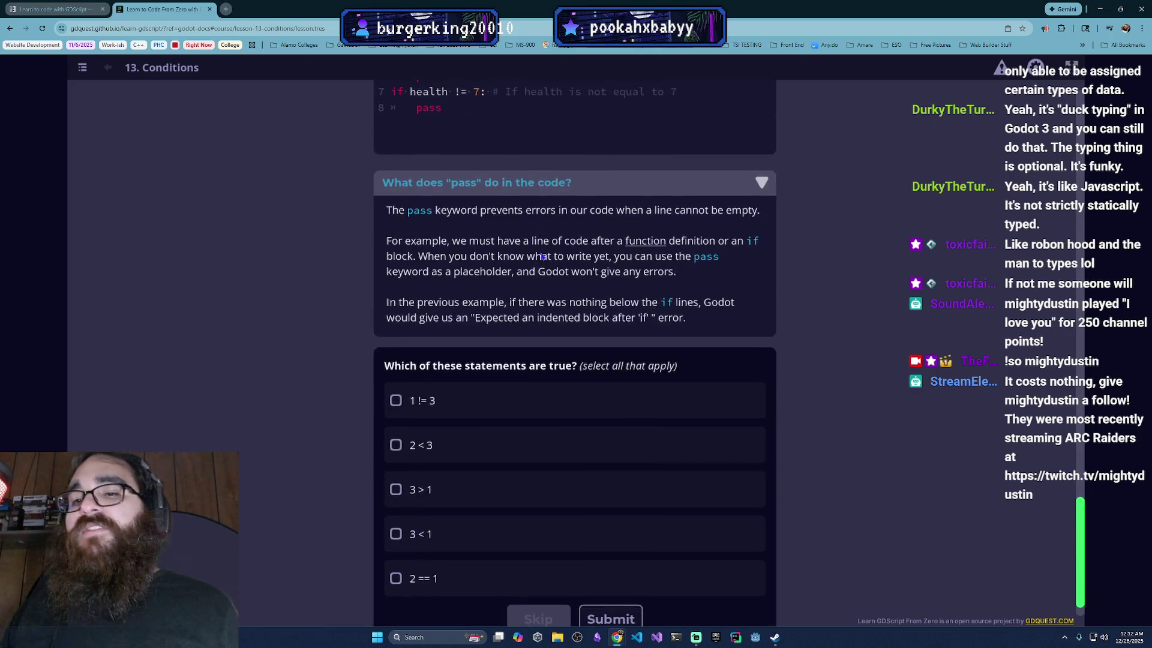
scroll(538, 283, "up", 2)
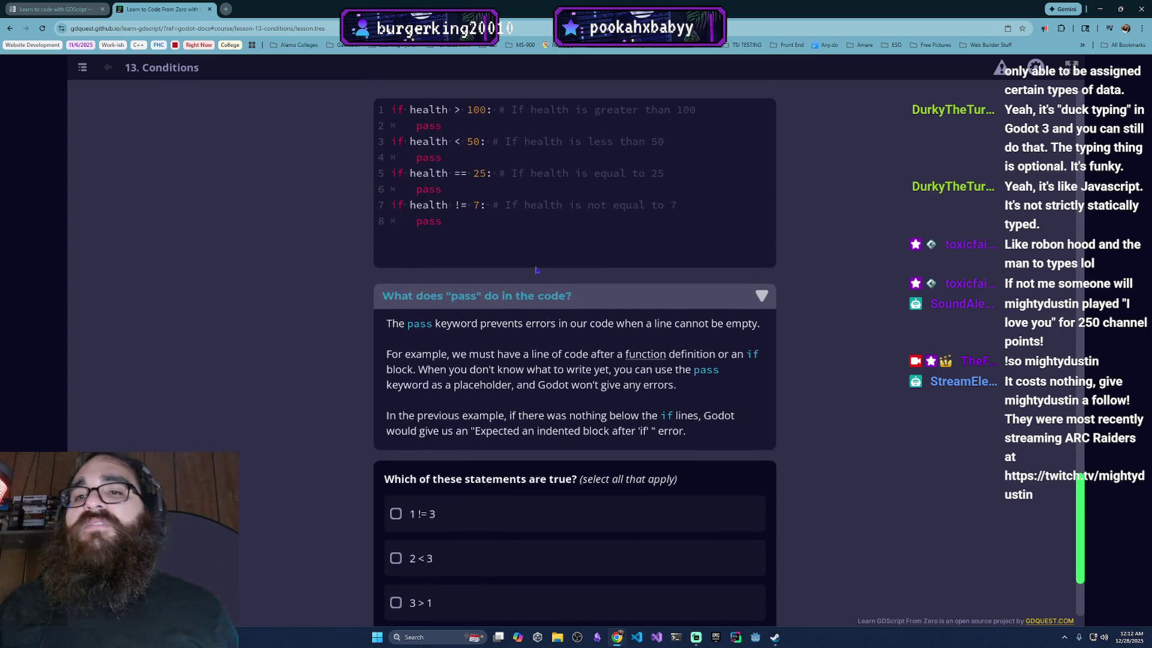
scroll(564, 272, "down", 2)
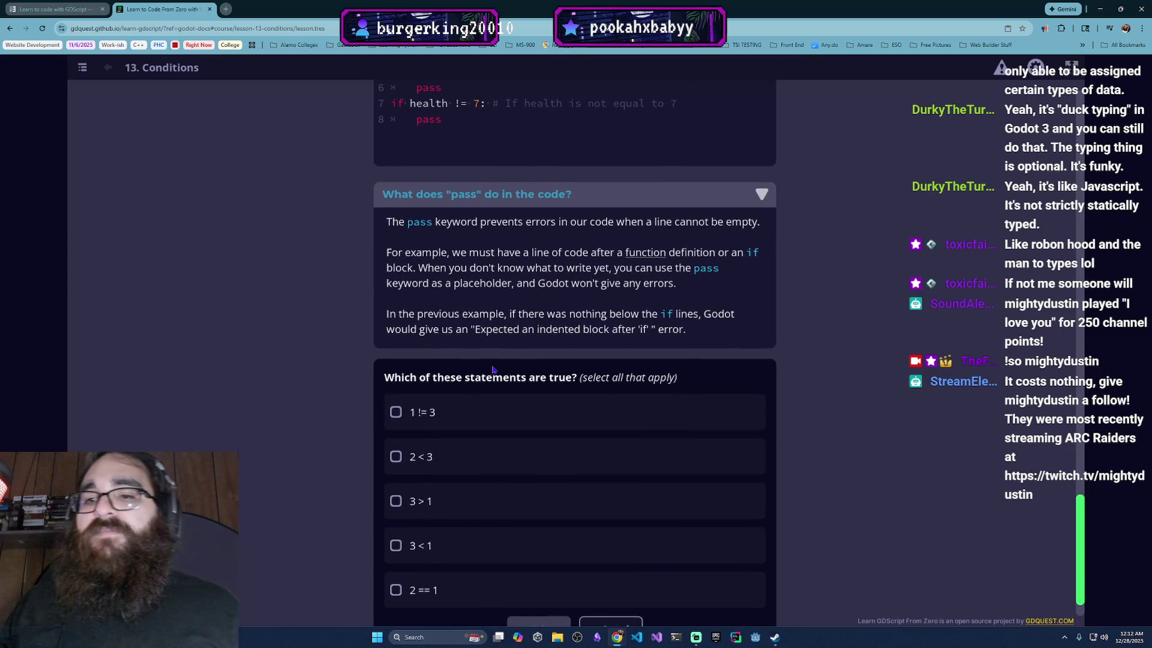
scroll(489, 400, "down", 1)
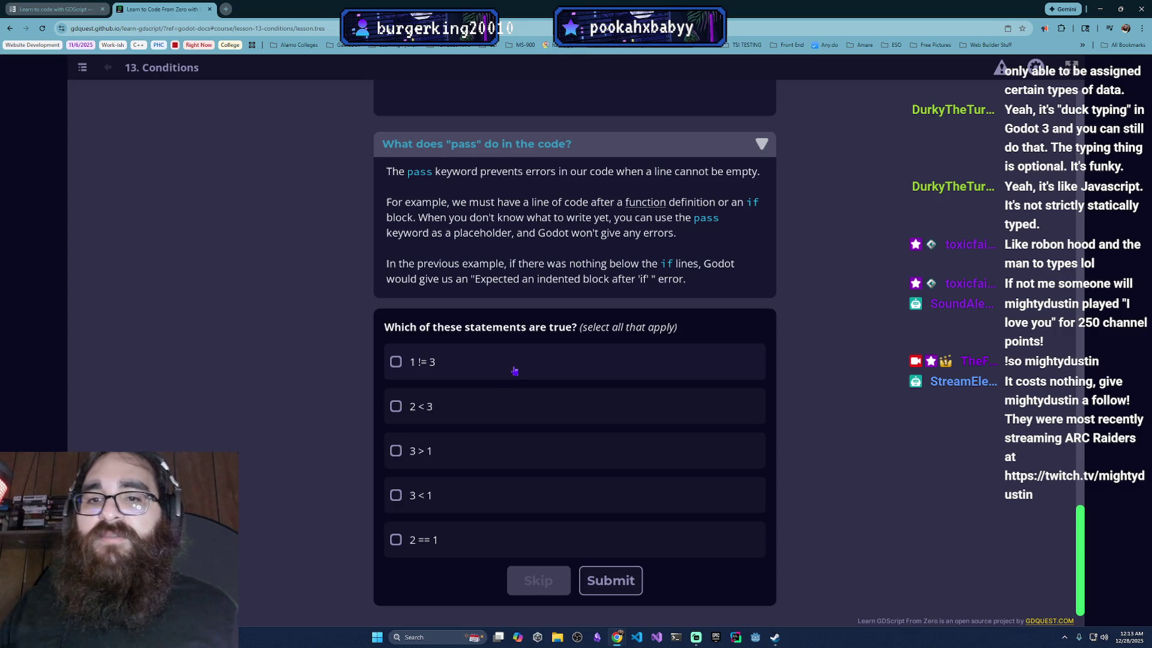
Step: Mark 1 != 3, 2 < 3 and 3 > 1 as true statements and submit the quiz
left_click(512, 362)
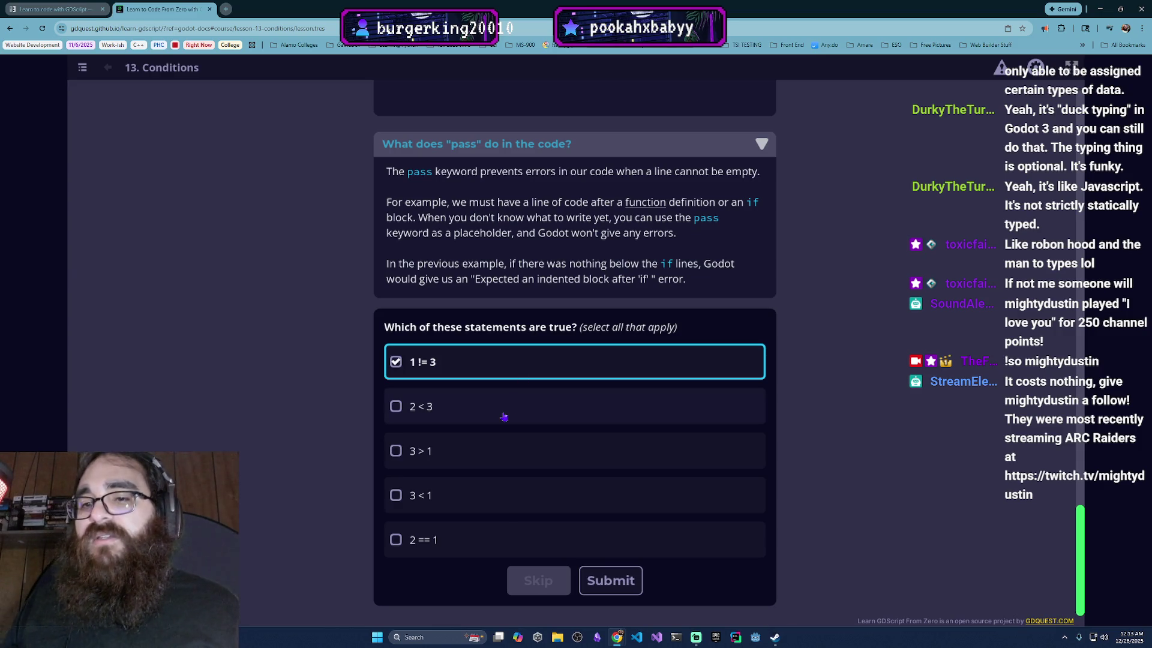
left_click(477, 398)
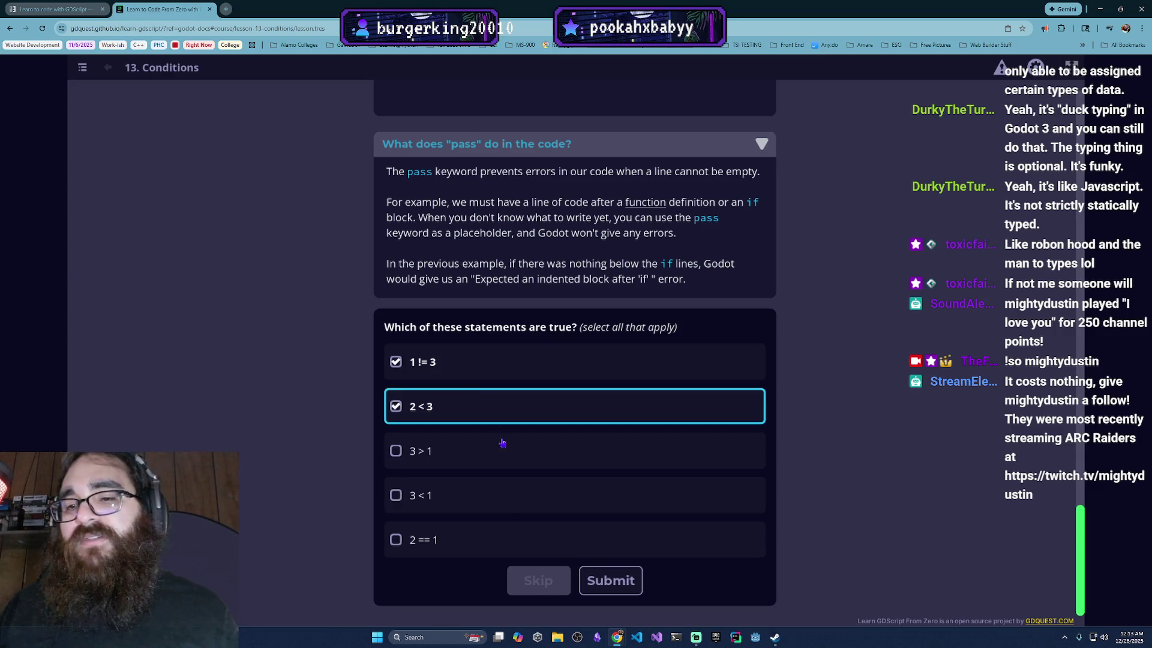
left_click(506, 457)
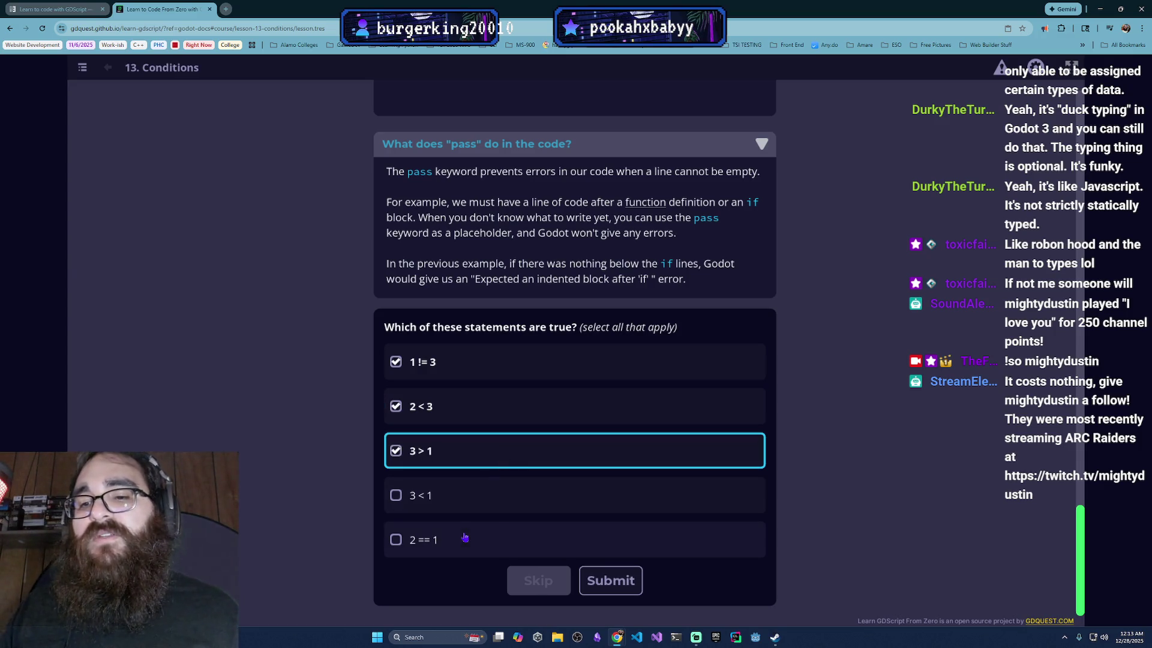
left_click(611, 581)
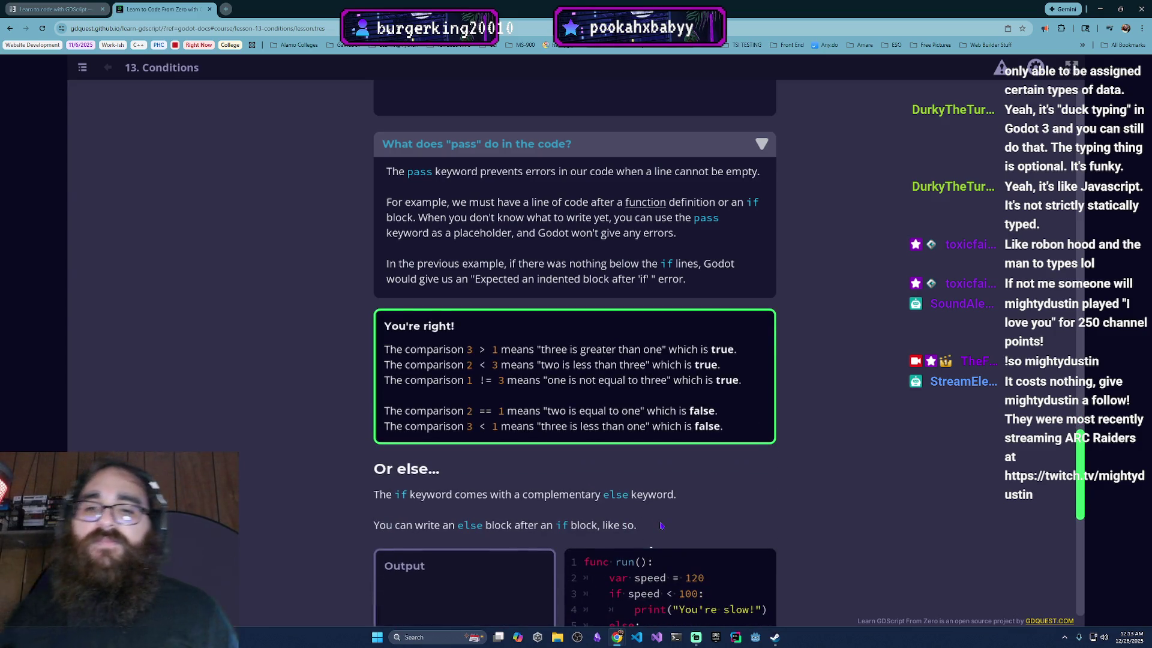
scroll(662, 525, "down", 3)
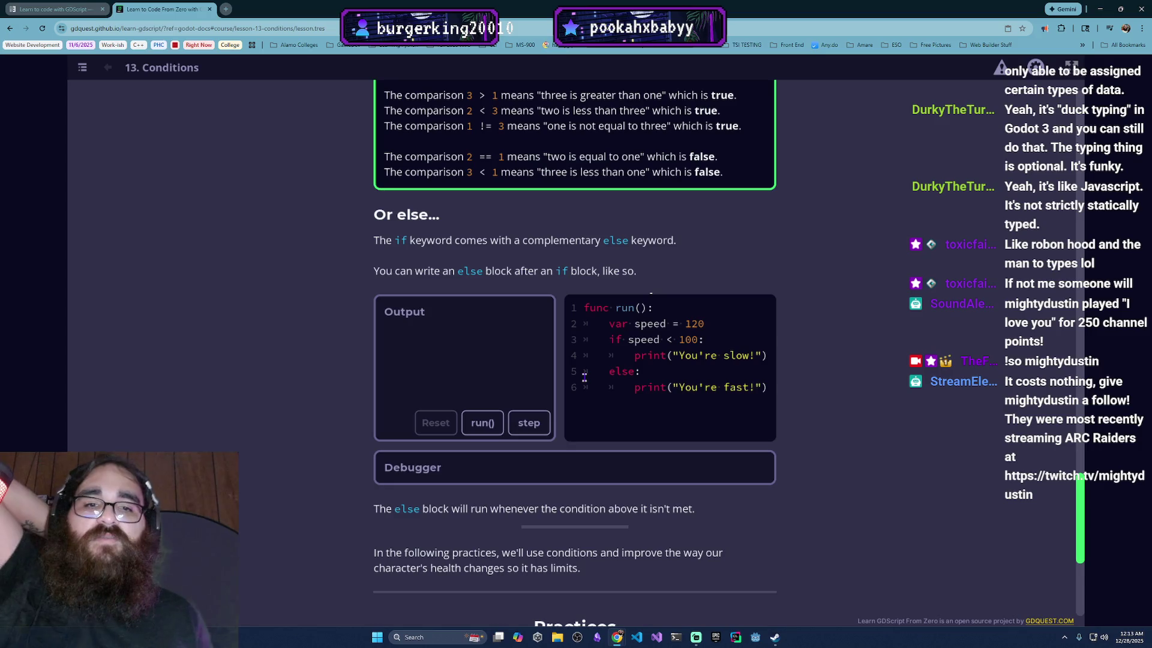
Step: Run the else example and step from line 1 to the print line outputting You're fast!
left_click(481, 430)
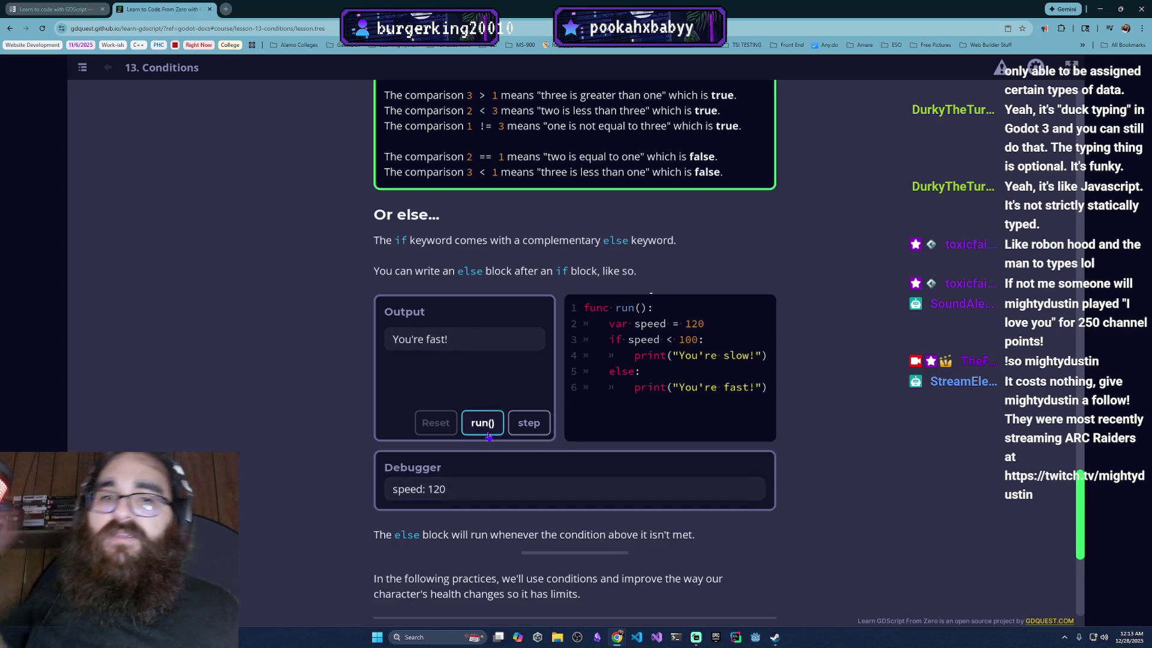
left_click(528, 424)
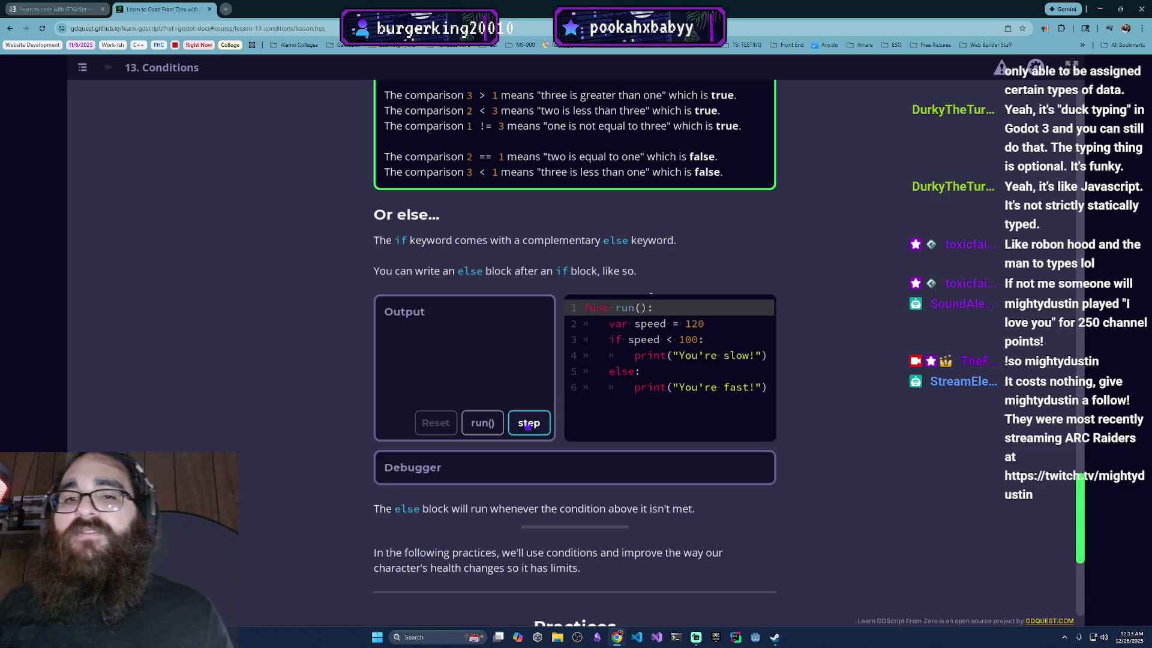
left_click(529, 425)
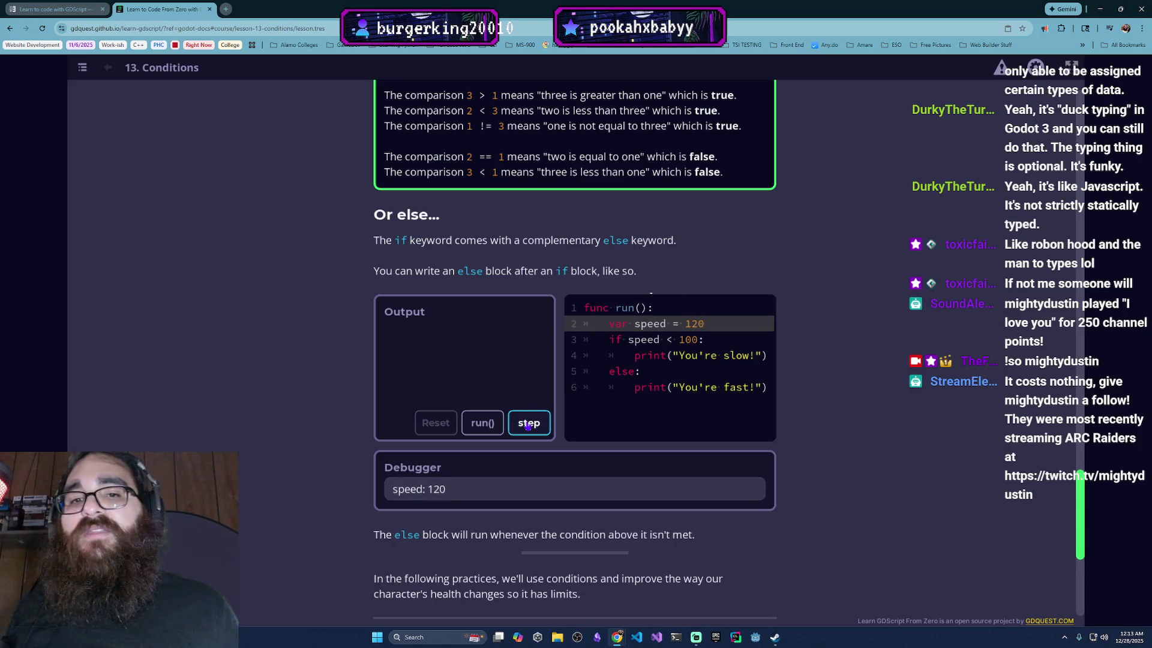
left_click(528, 425)
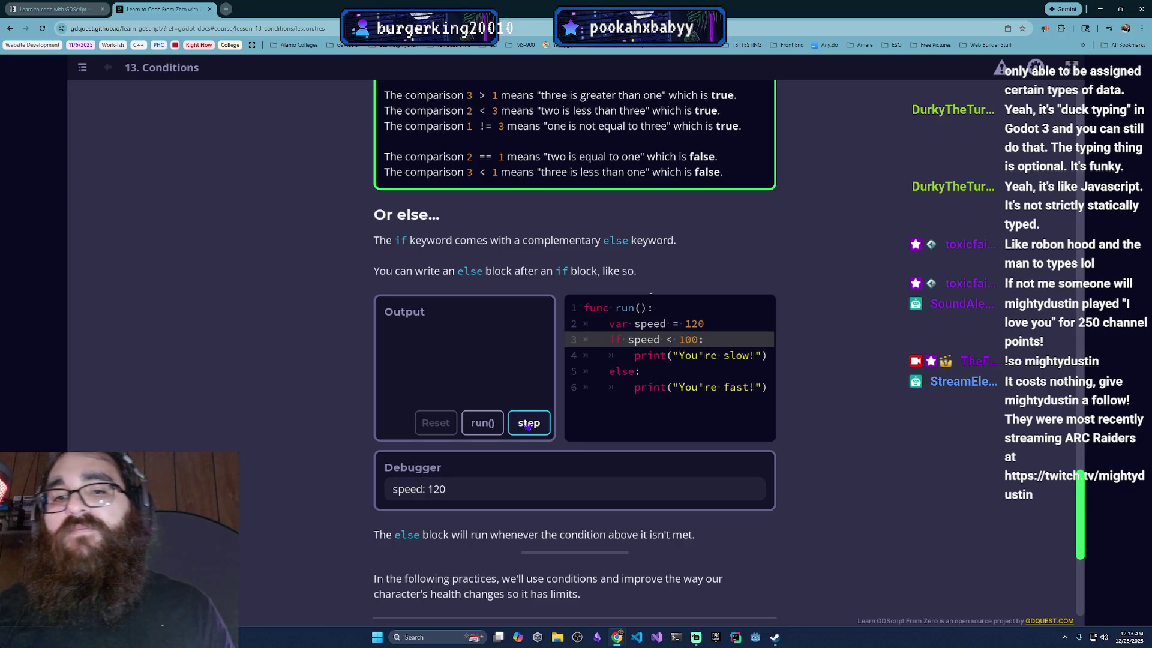
left_click(528, 425)
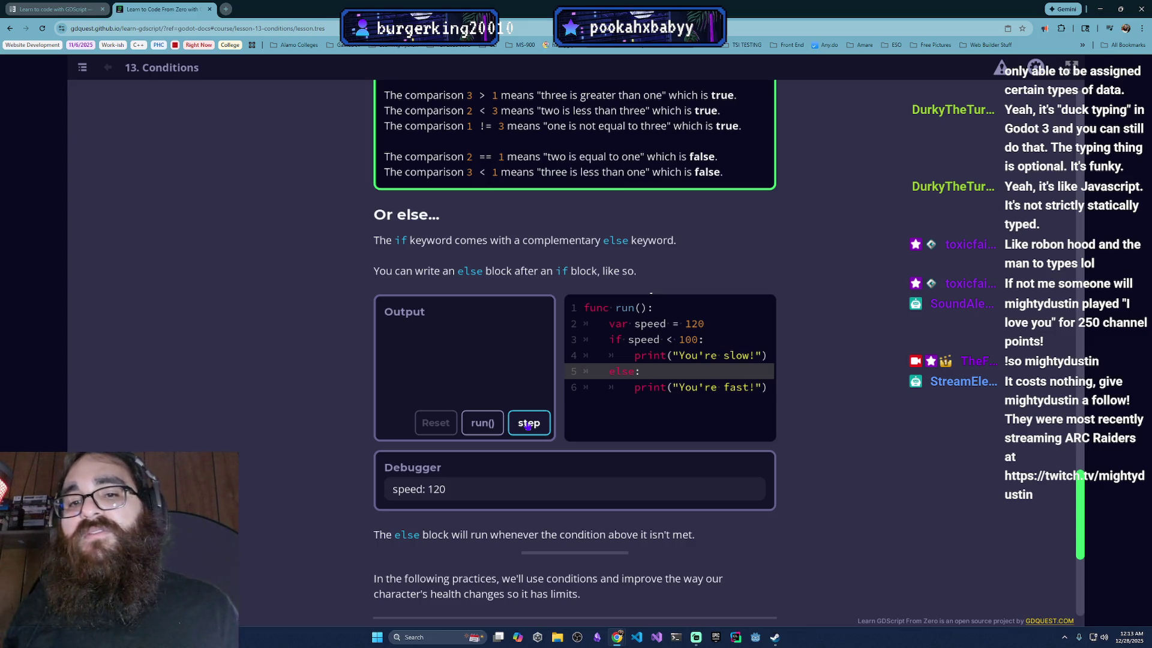
left_click(529, 425)
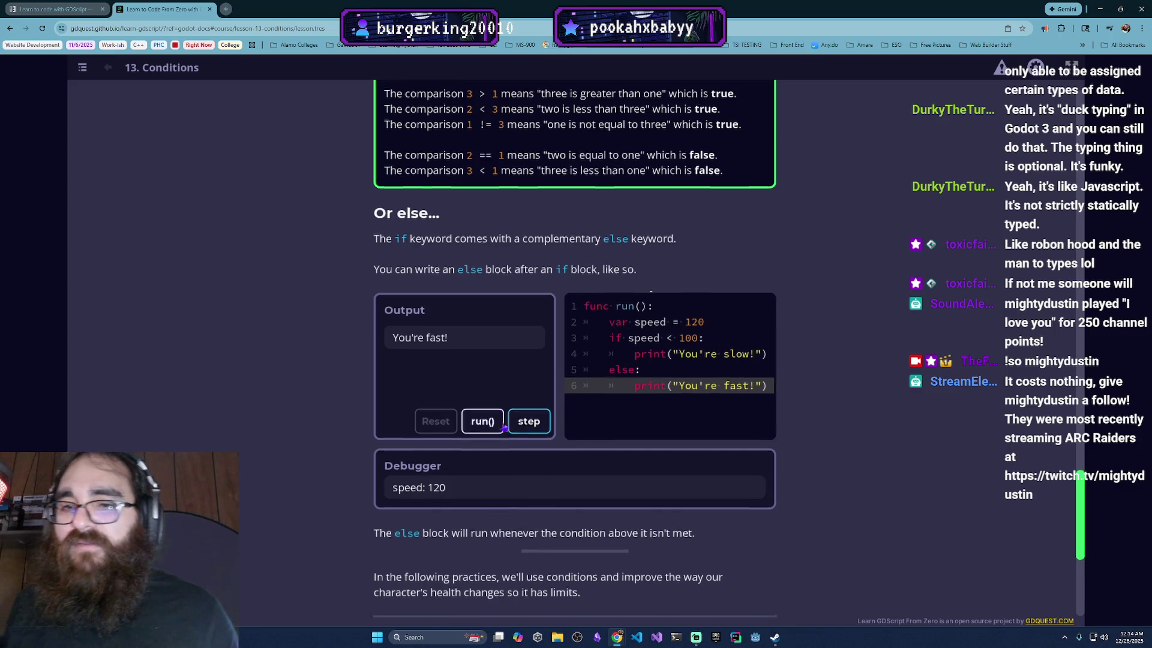
scroll(541, 405, "down", 3)
scroll(554, 366, "down", 1)
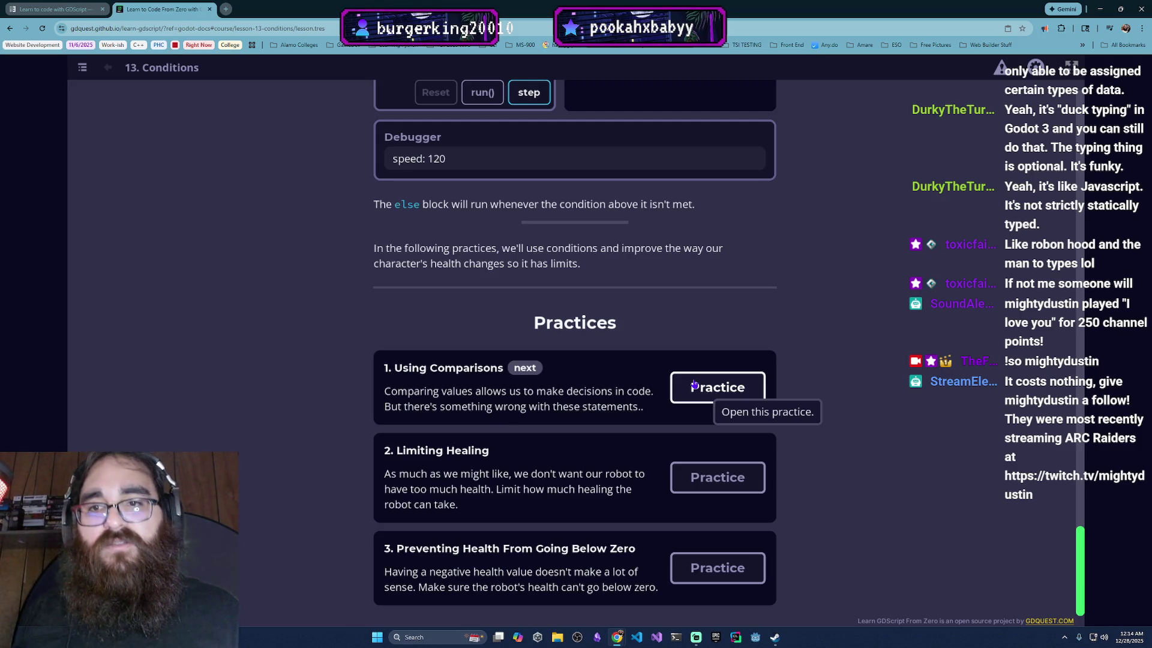
Step: Start the Using Comparisons practice from the lesson's practice list
left_click(729, 378)
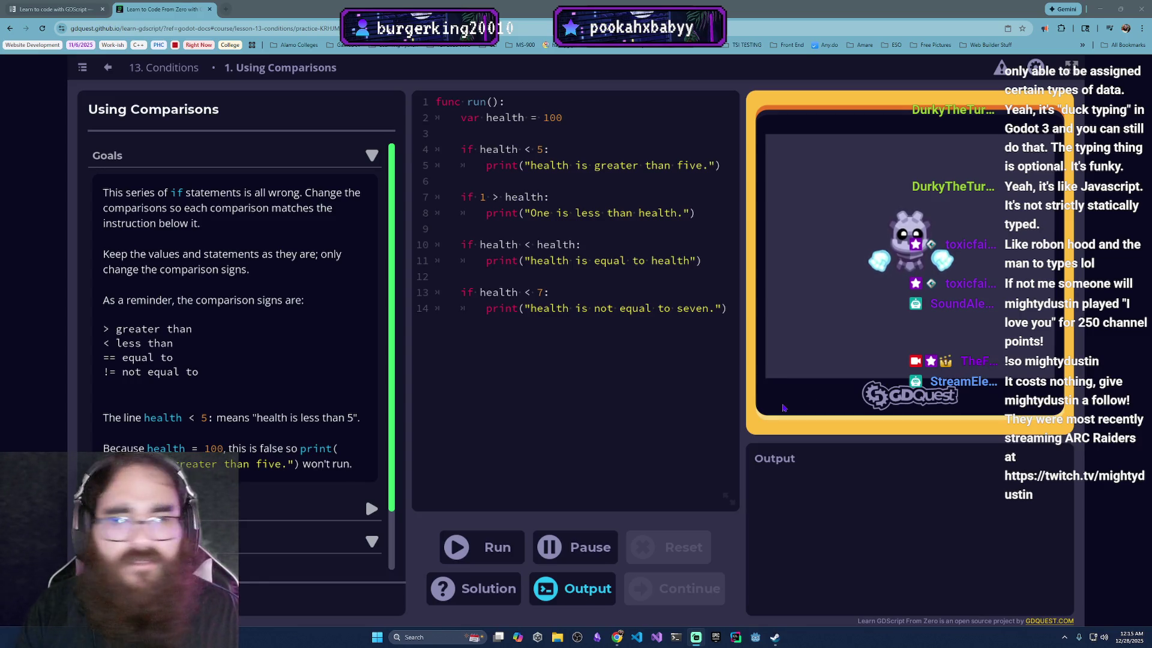
Step: Replace the comparison signs on lines 4, 7, 10 and 13 with >, <, == and !=
left_click(529, 150)
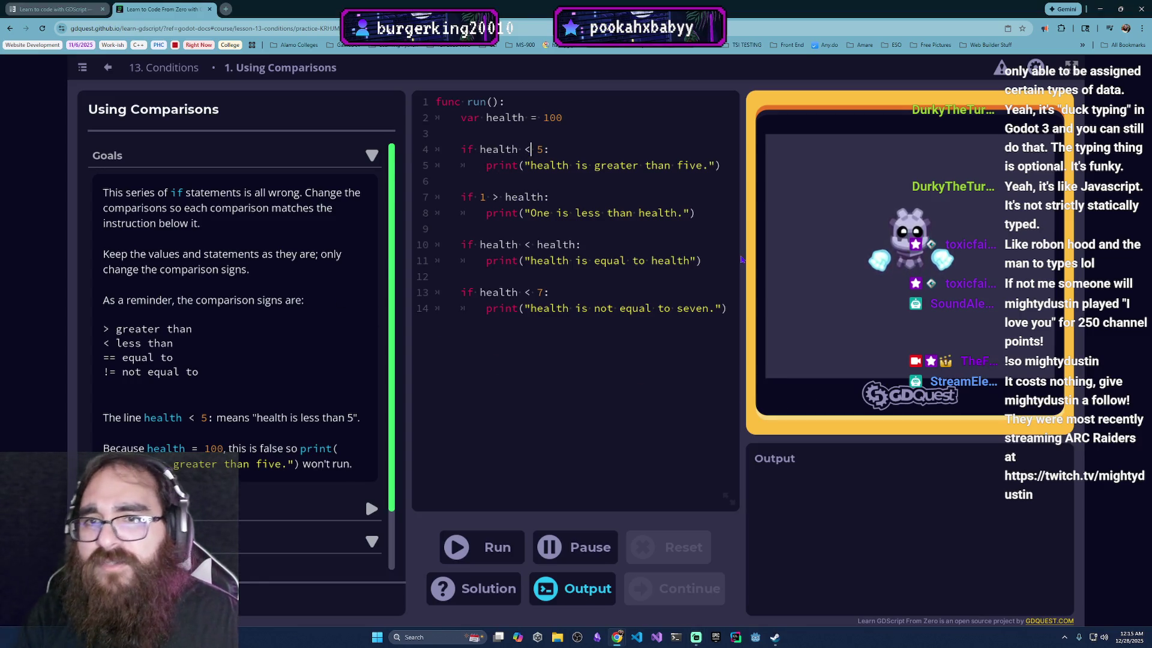
key("BackSpace")
type(">")
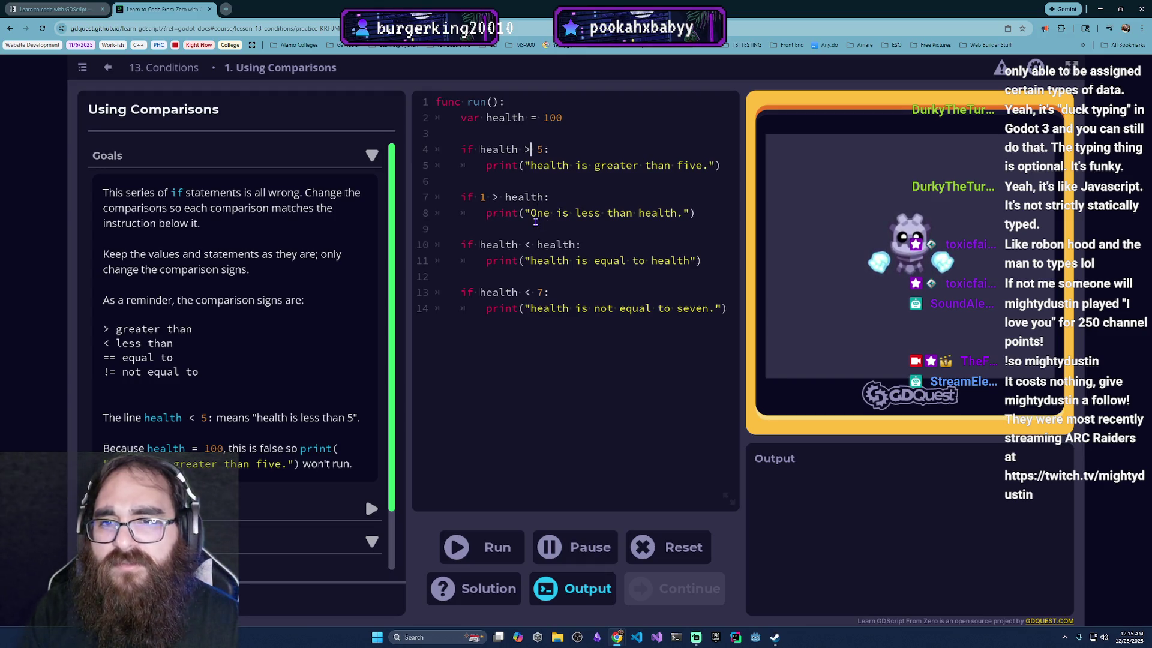
left_click(498, 198)
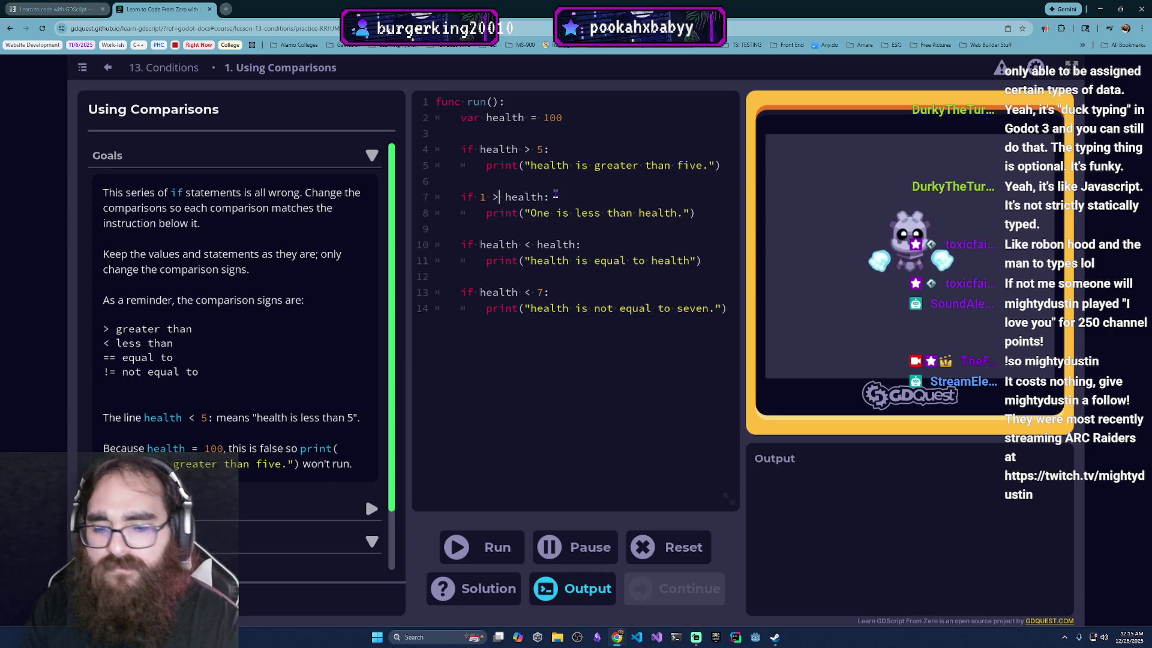
key("BackSpace")
type("<")
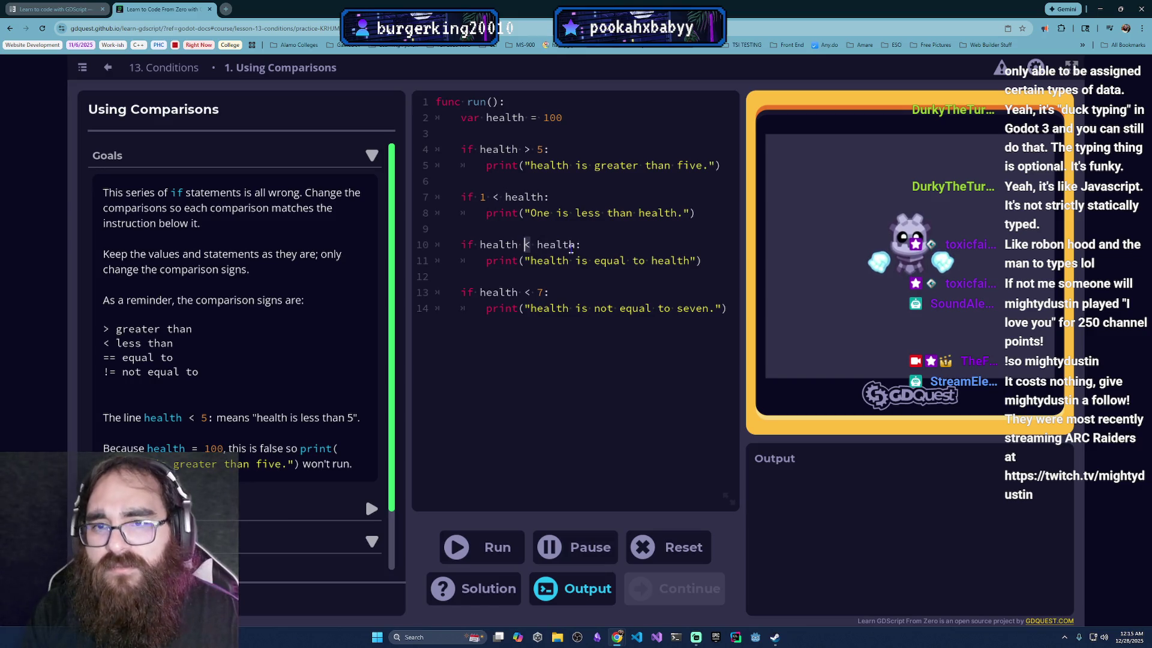
key("Delete")
type("==")
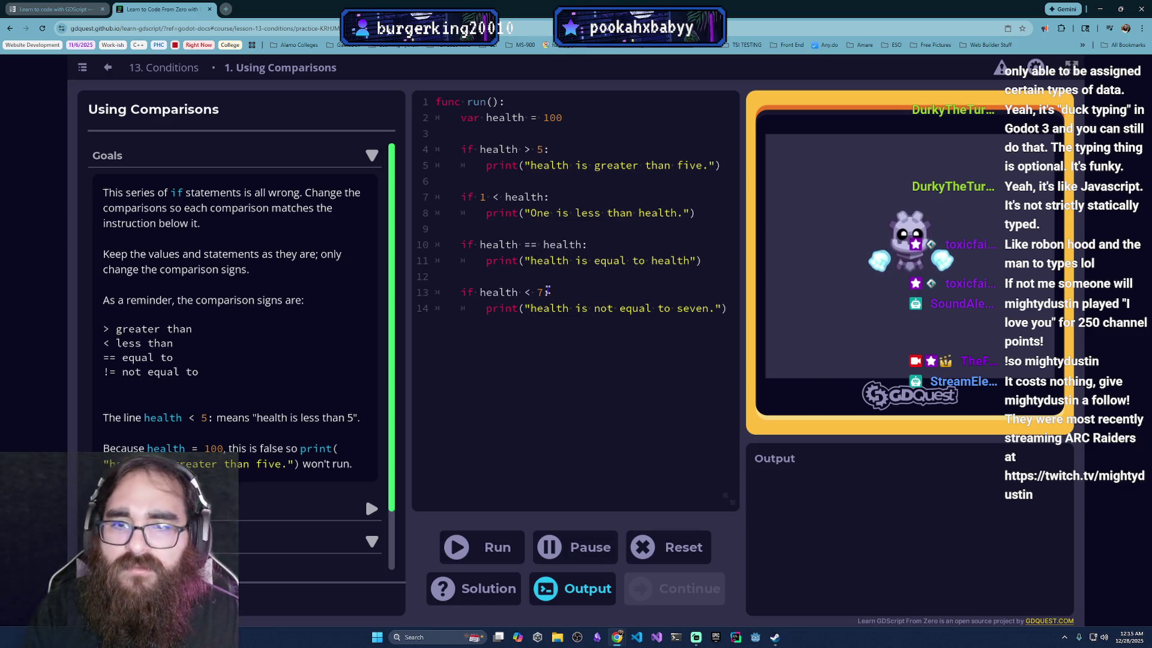
left_click(531, 292)
key("Delete")
type("!=")
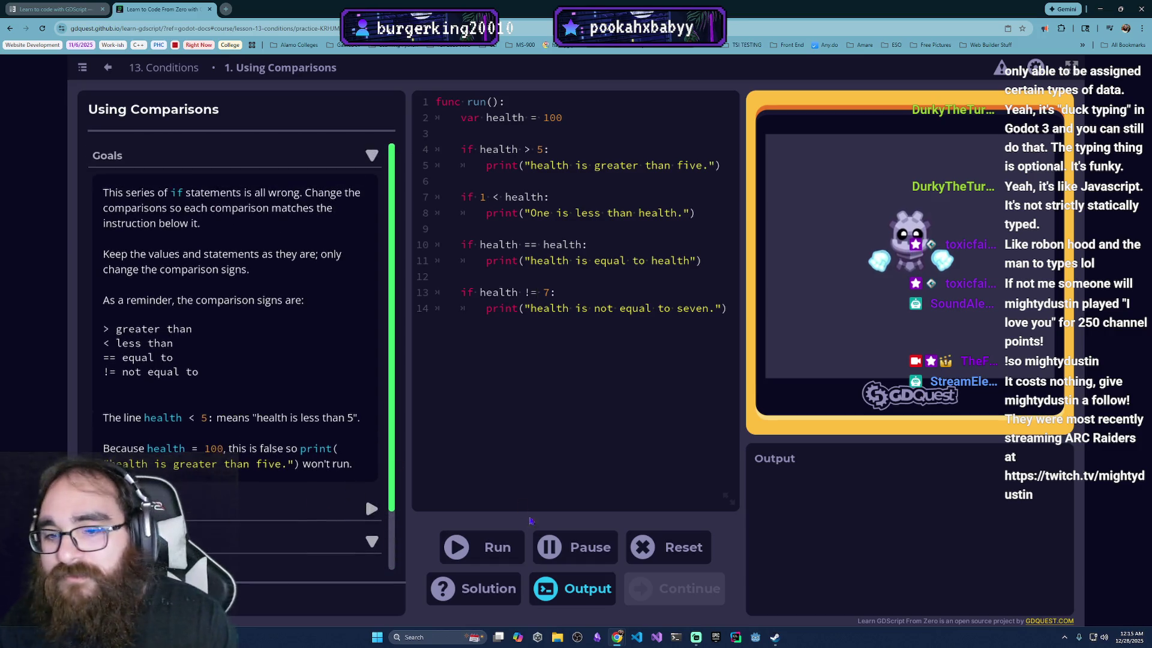
Step: Run the practice to pass it and continue to Limiting Healing
left_click(499, 549)
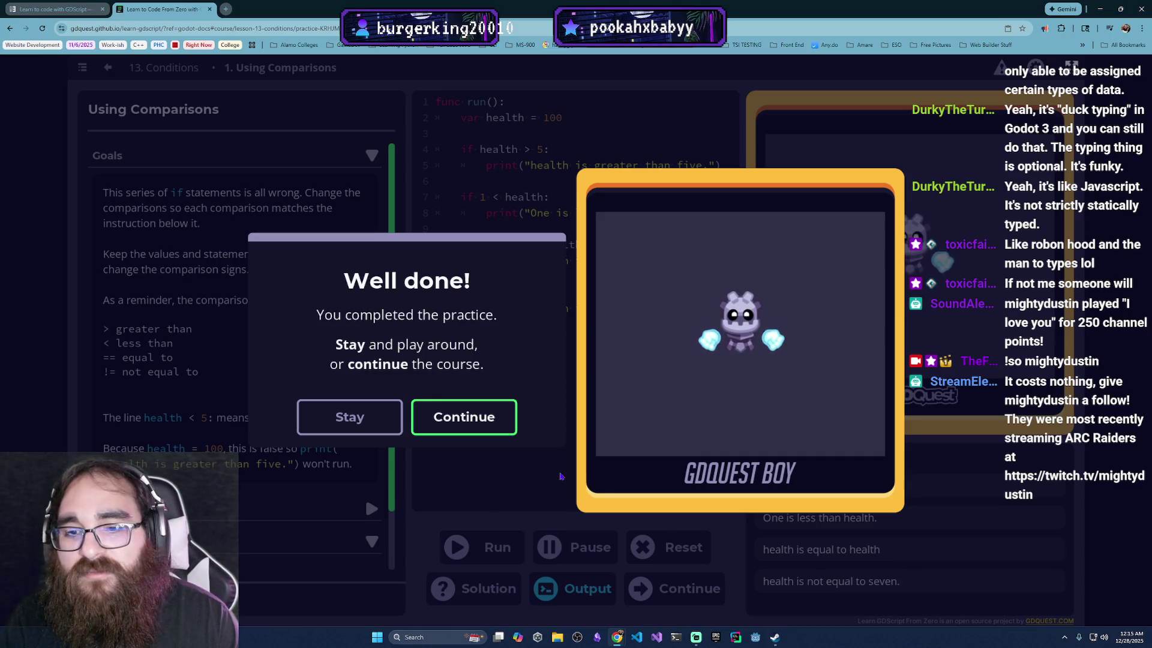
left_click(504, 420)
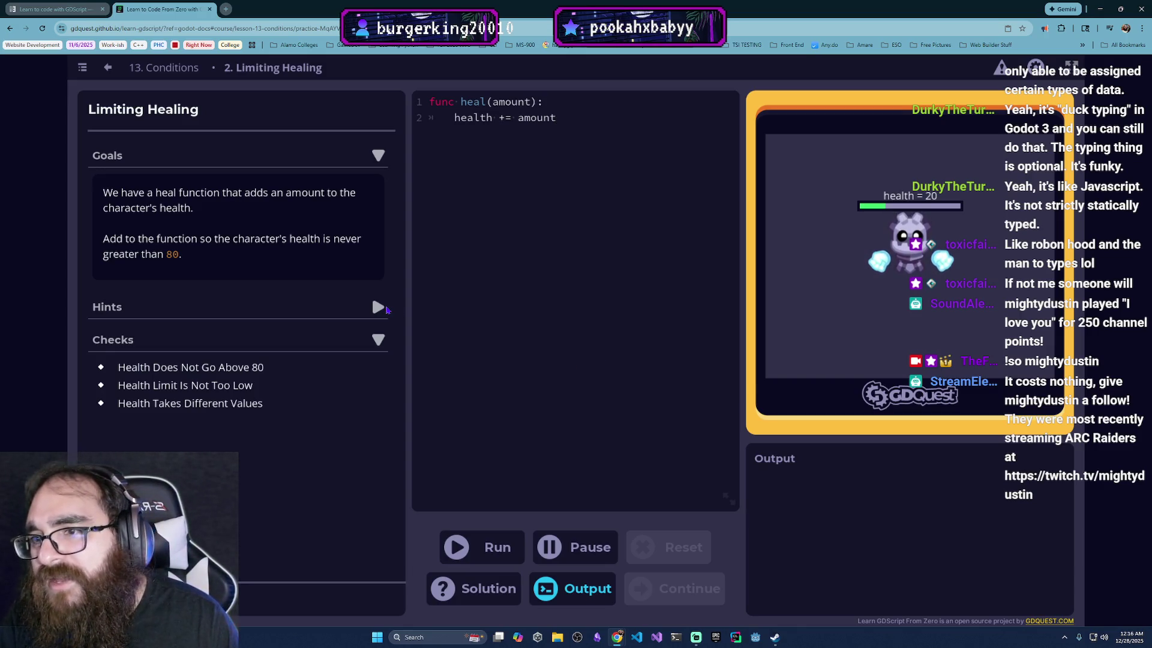
Step: Add an if health > 80 check that sets health = 80, then run the solution
left_click(590, 123)
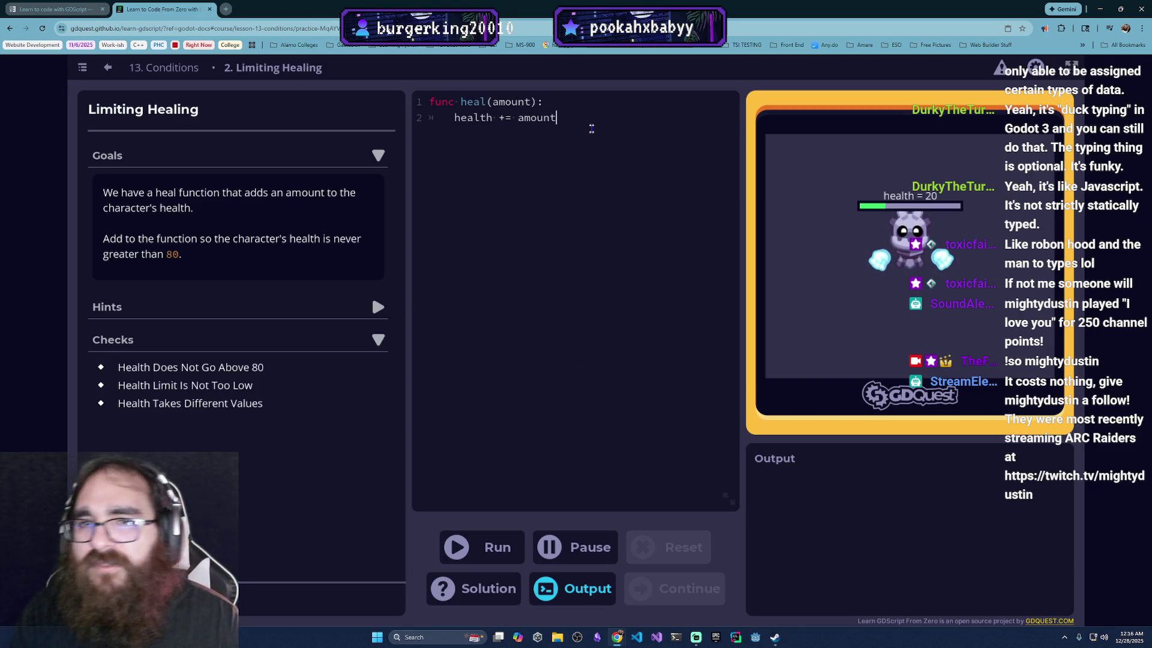
key("Return")
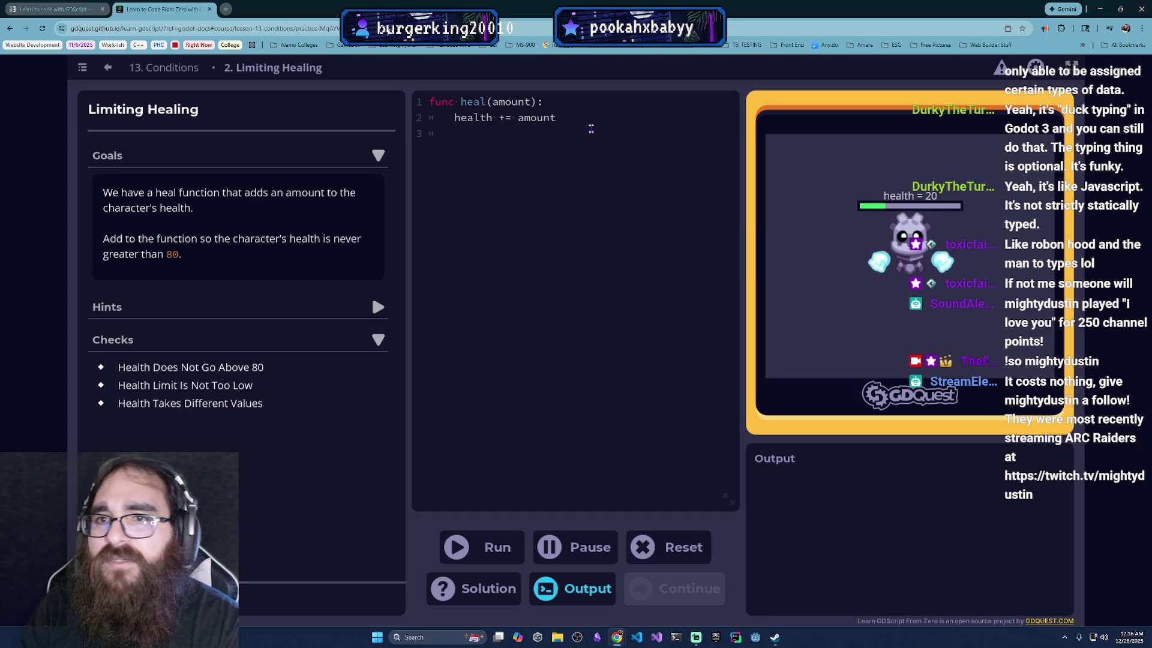
type("if health > 80")
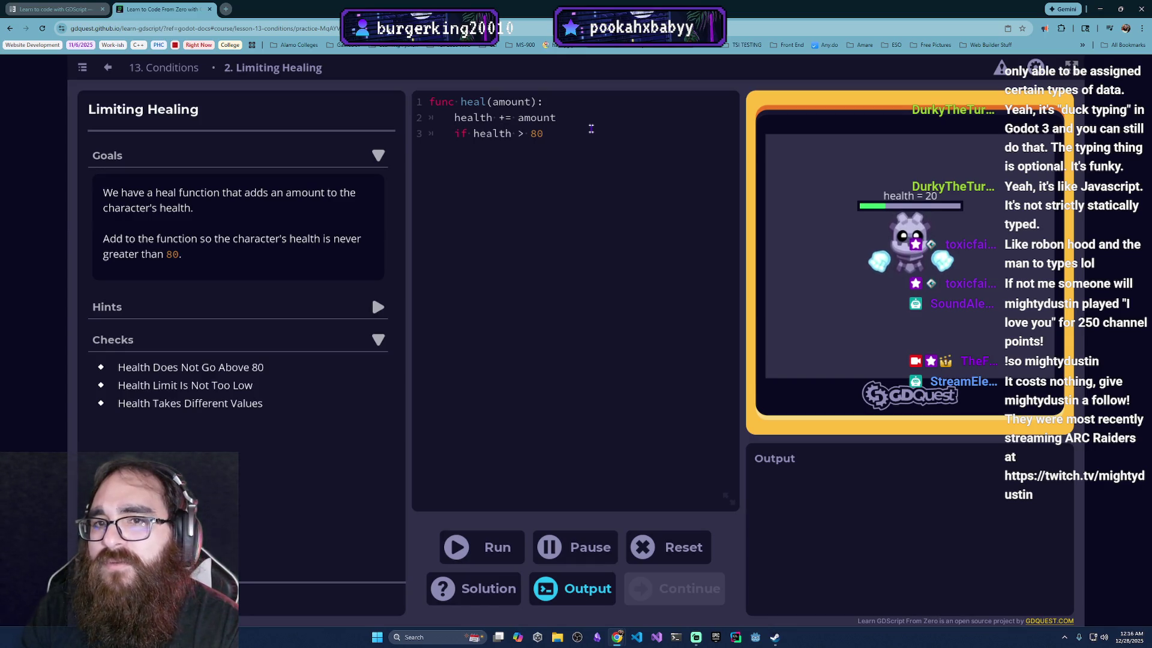
key("Return")
key("Tab")
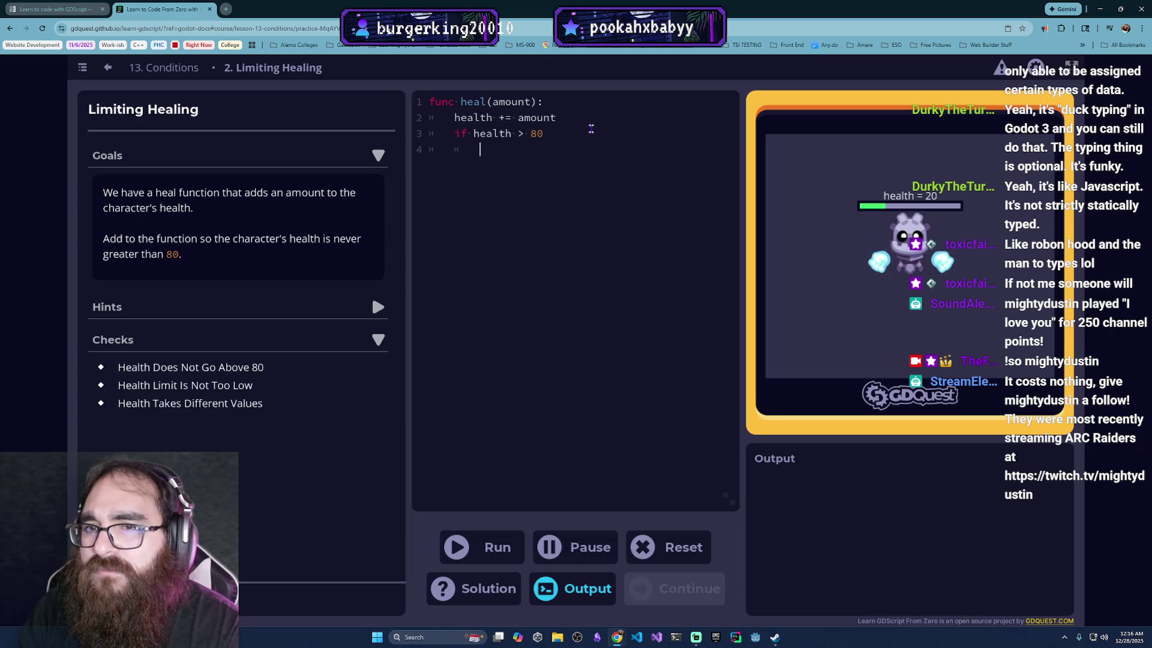
type("health = 90")
key("BackSpace")
key("BackSpace")
type("80")
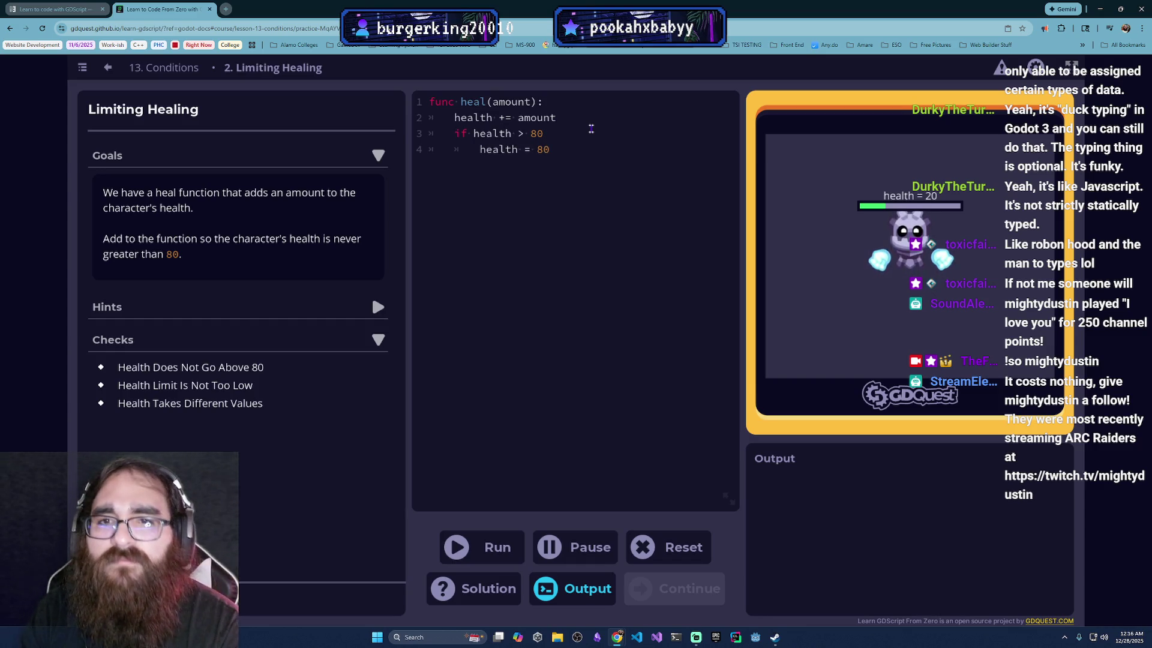
key("ctrl+Return")
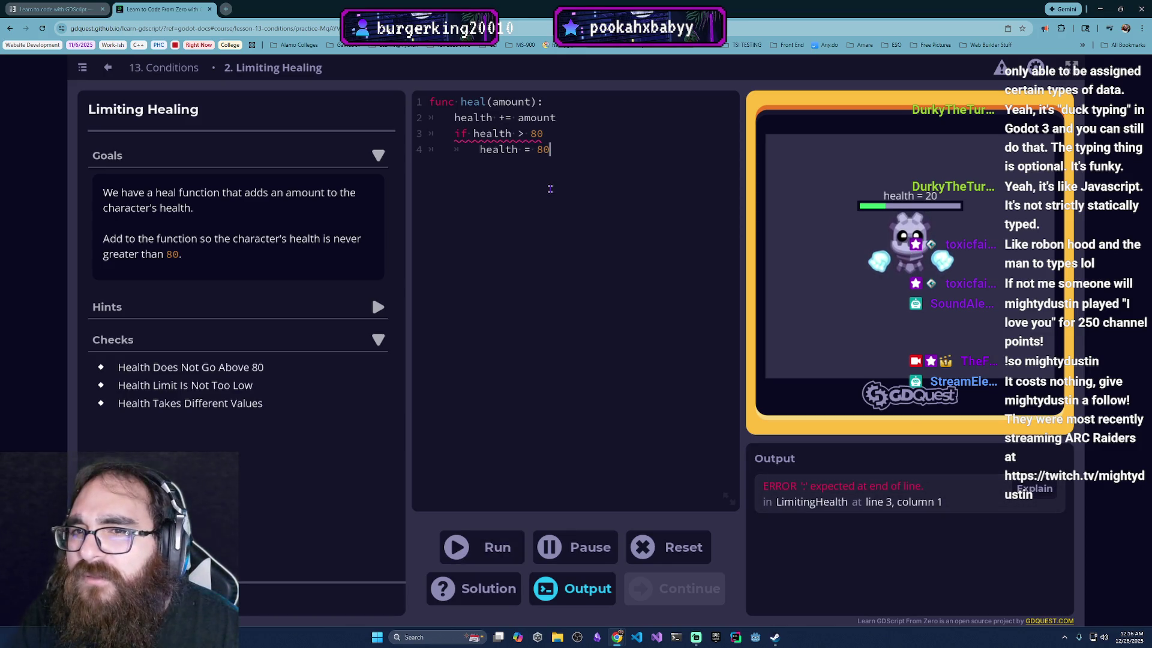
Step: Add the missing colon to the if line, rerun to pass all checks, then go back
left_click(550, 136)
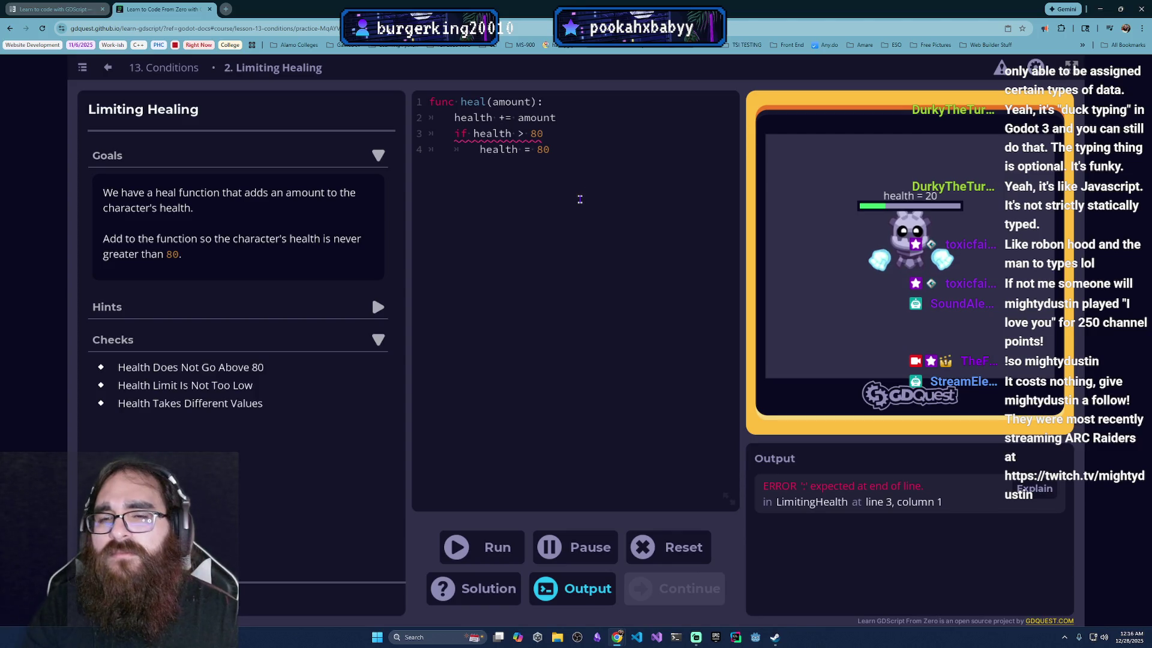
type(":")
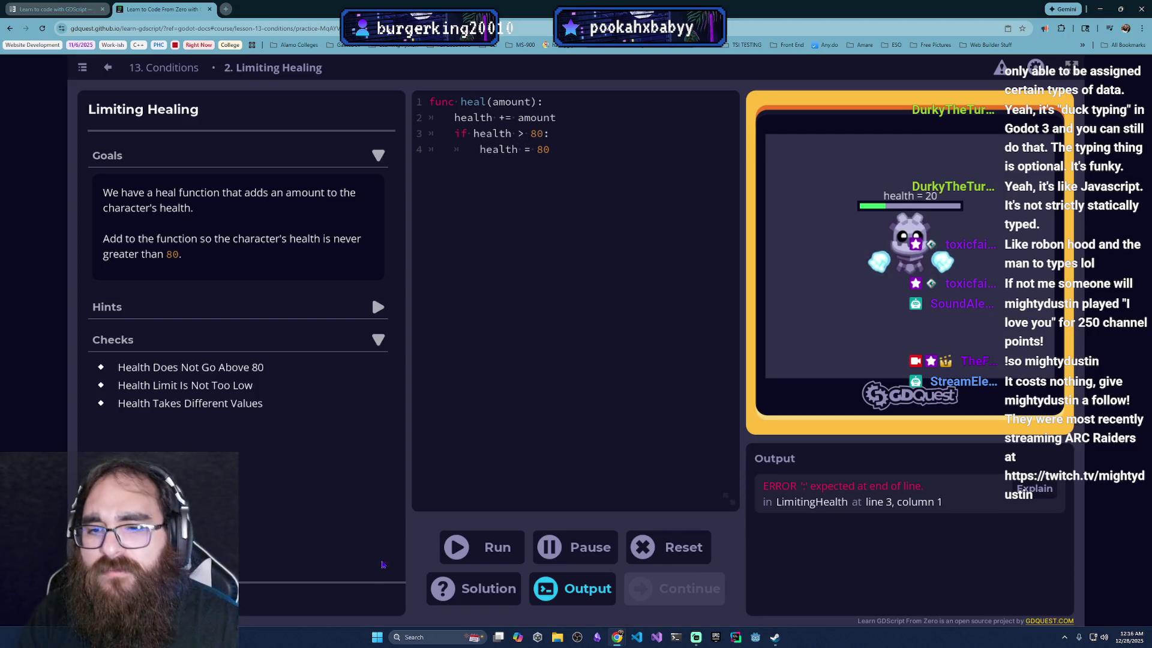
left_click(454, 550)
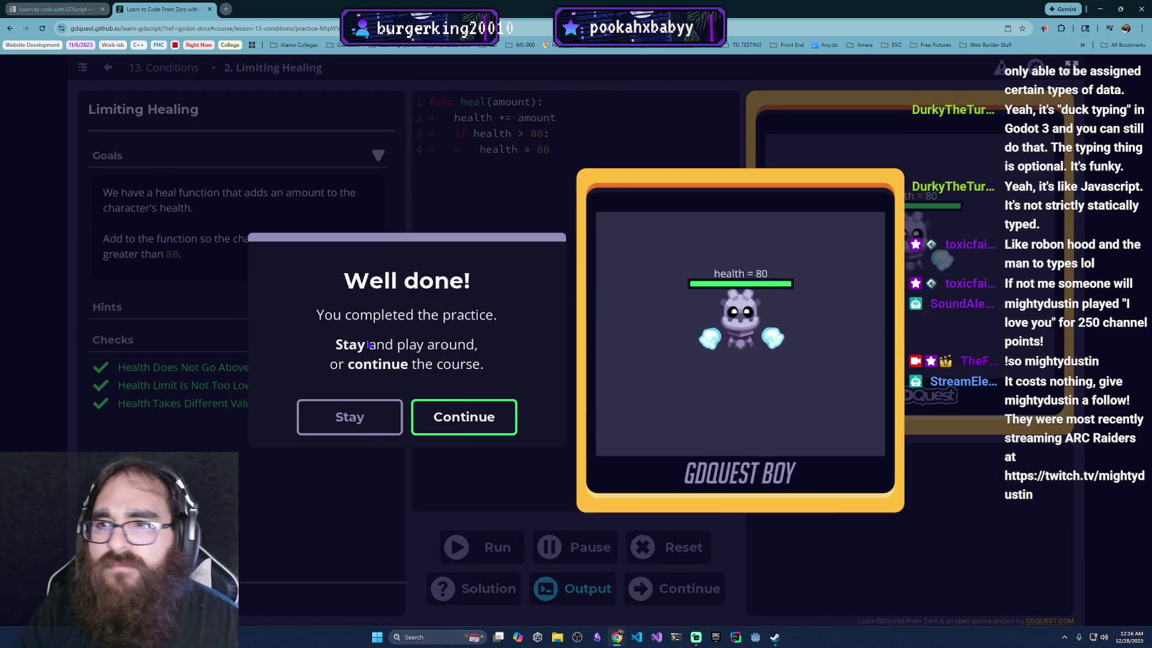
left_click(349, 417)
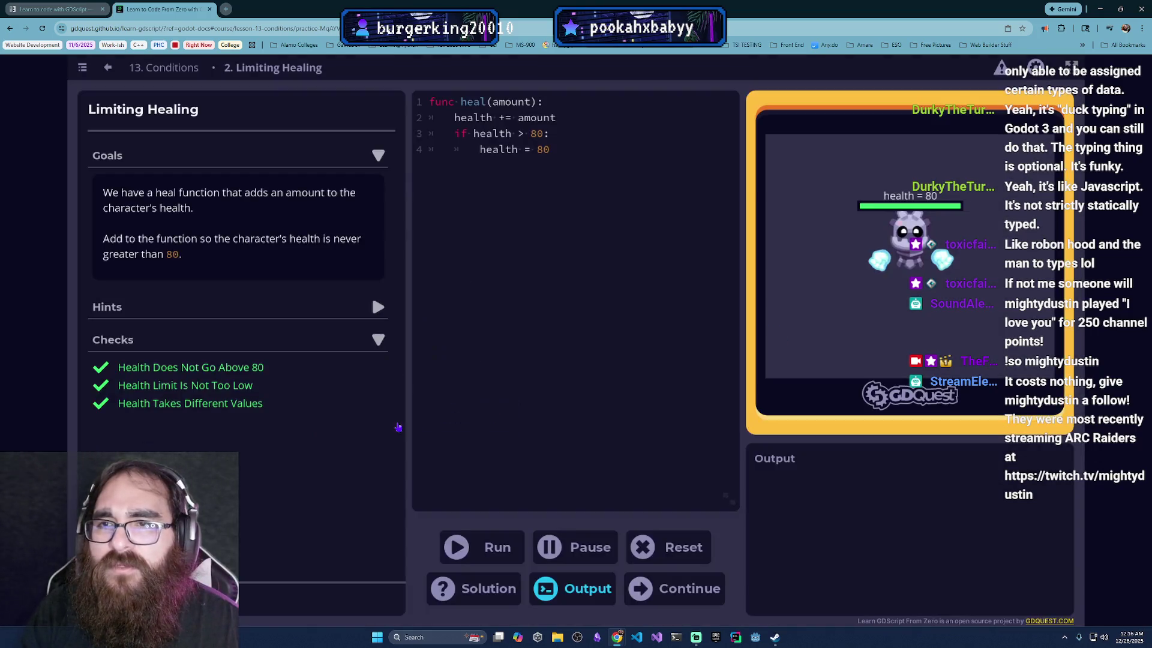
left_click(107, 67)
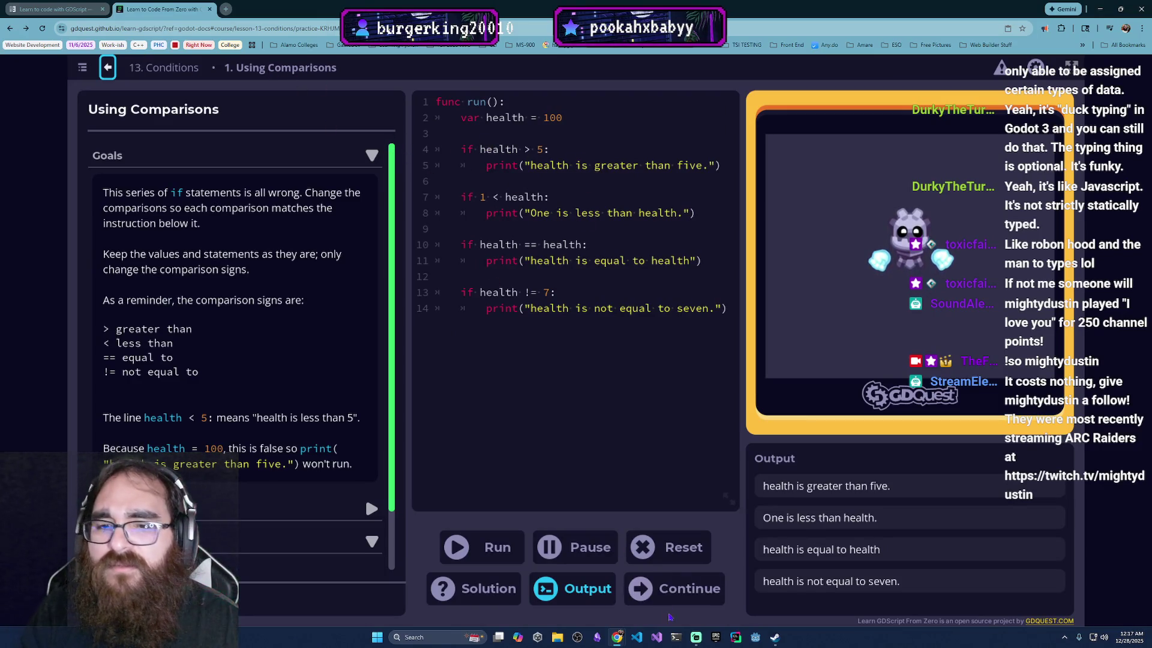
Step: Rewrite the cap as 'if health > 80:' with 'health = 80', run it, and continue onward
left_click(675, 589)
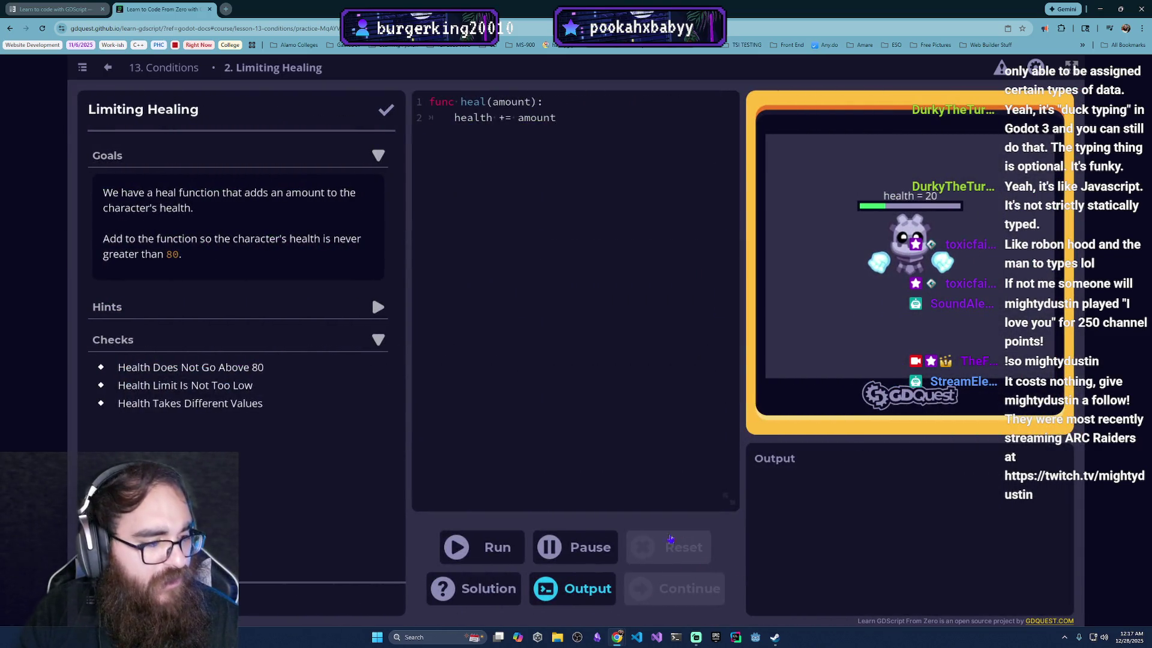
left_click(493, 253)
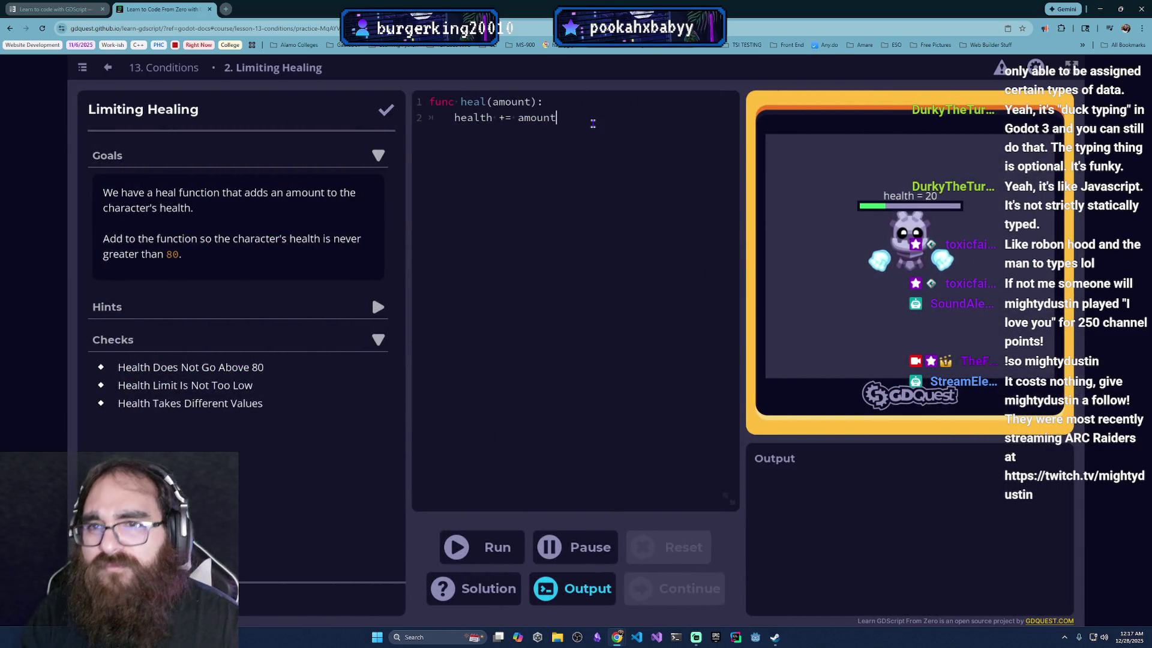
key("Return")
type("if")
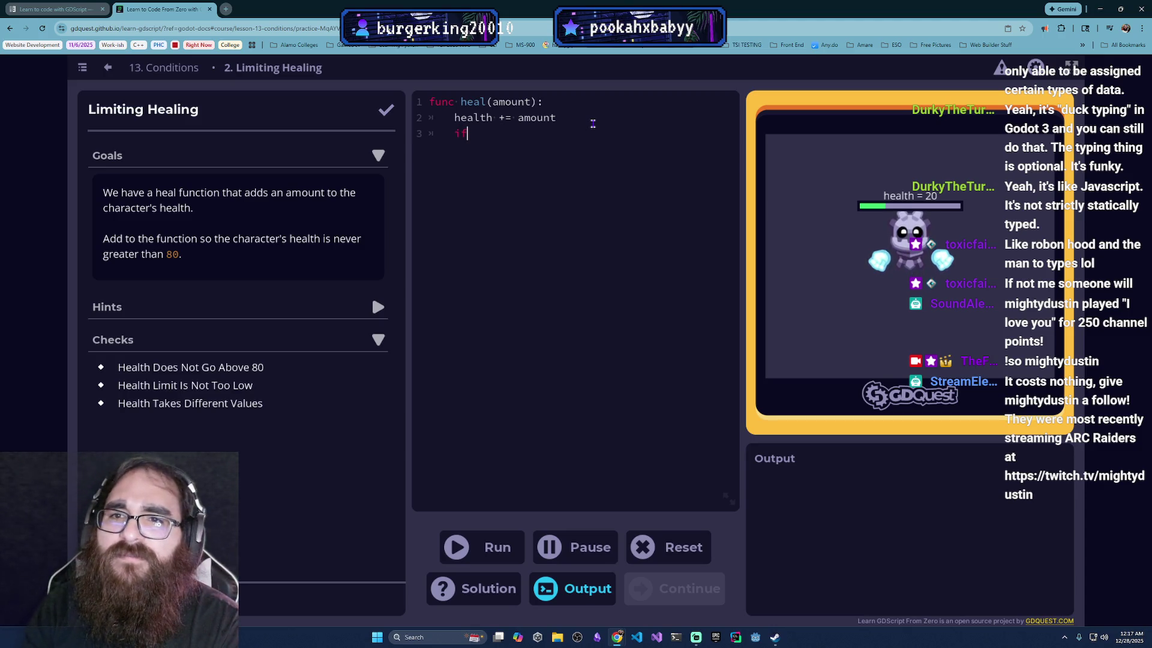
type(" health ")
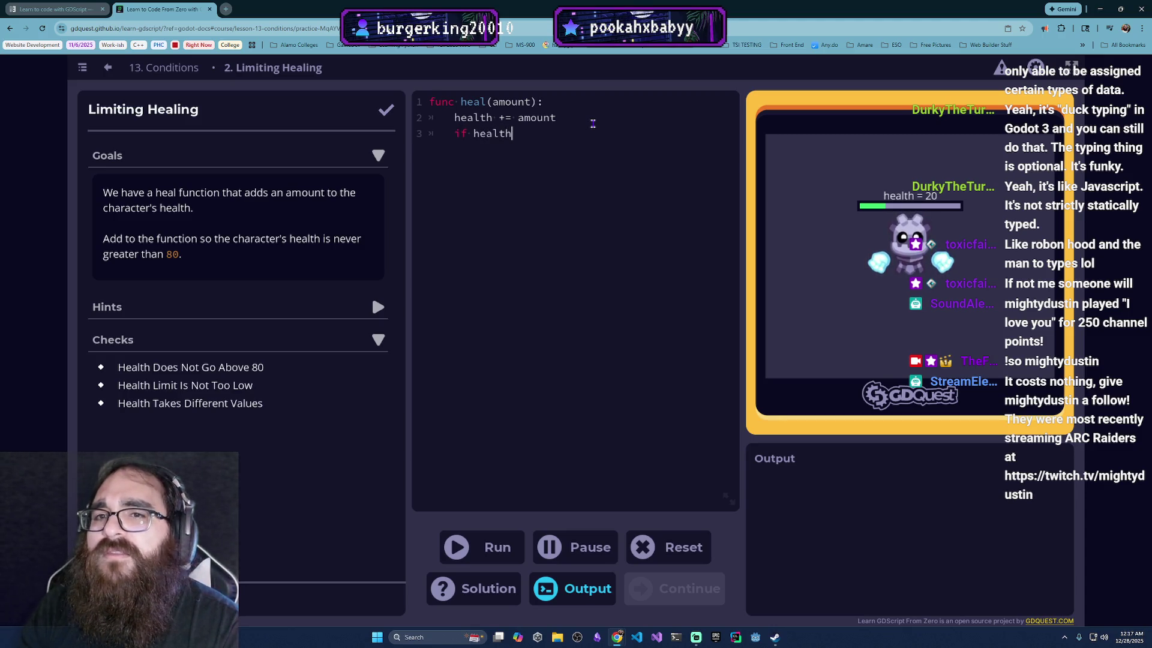
type("> 8")
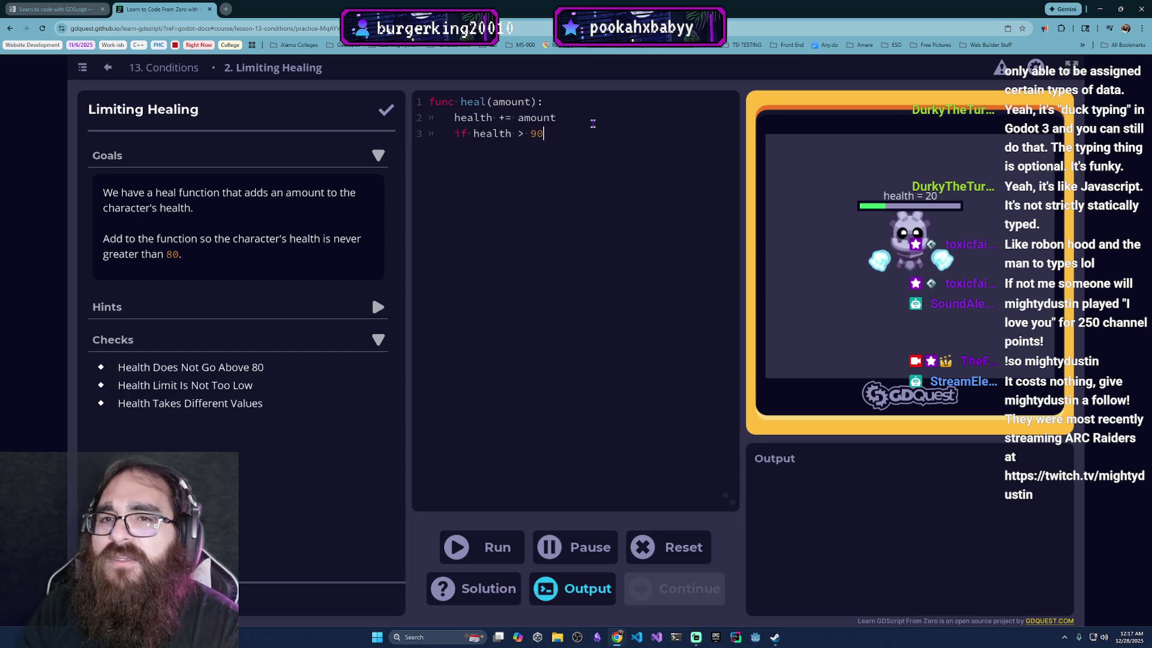
type("0:")
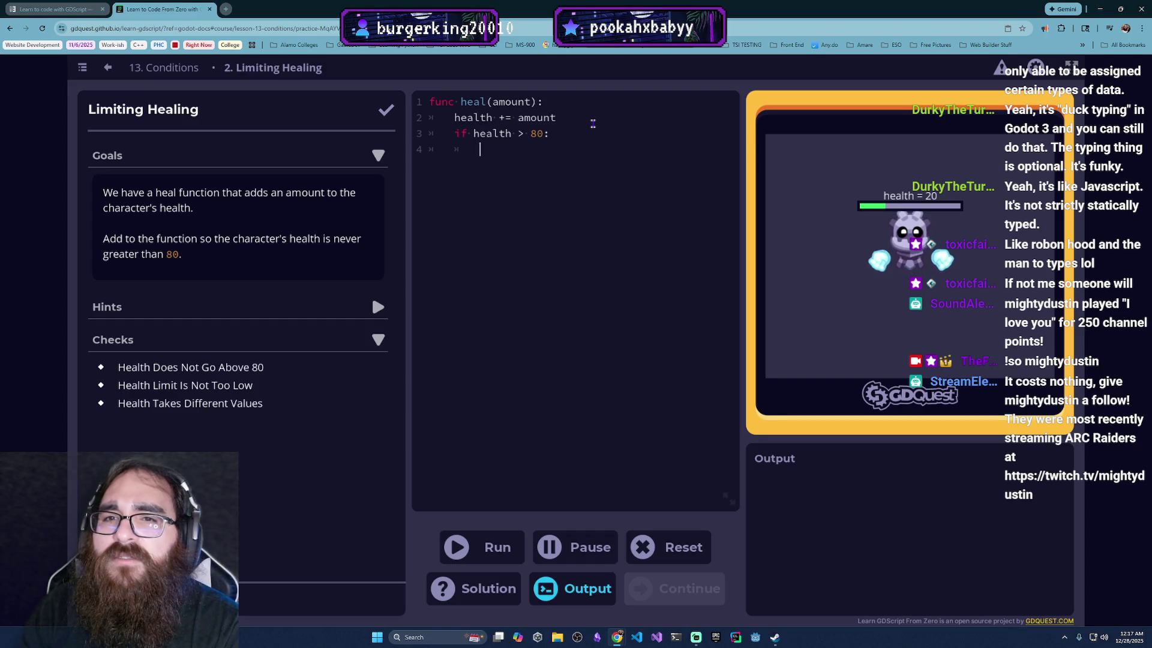
type("th")
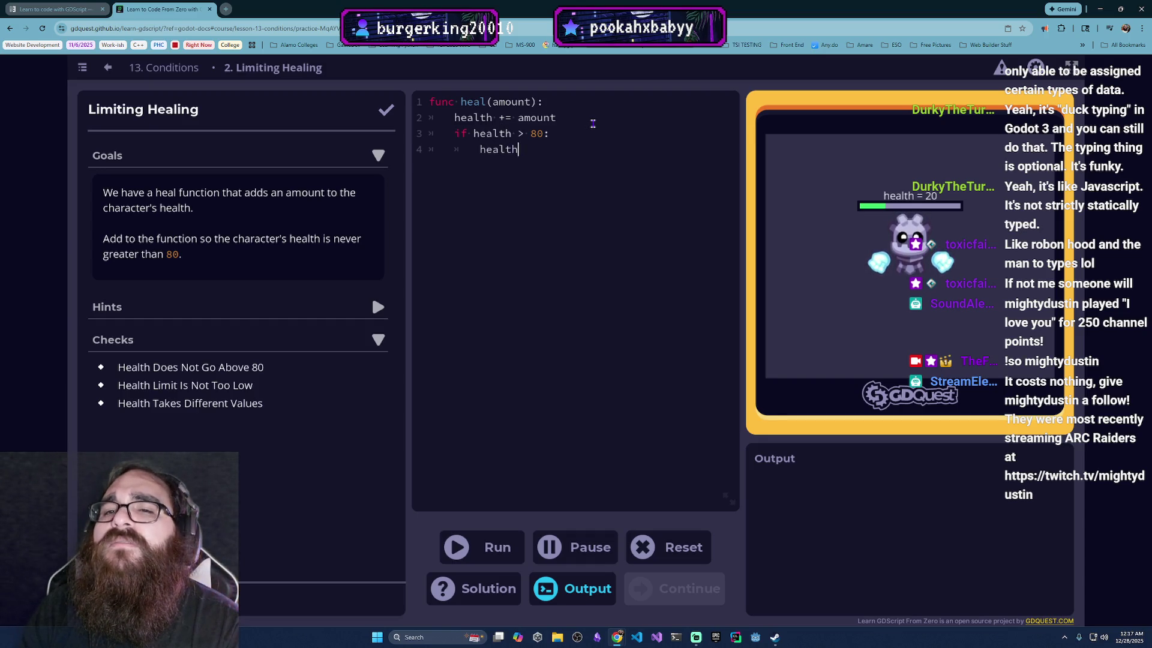
type(" = 9")
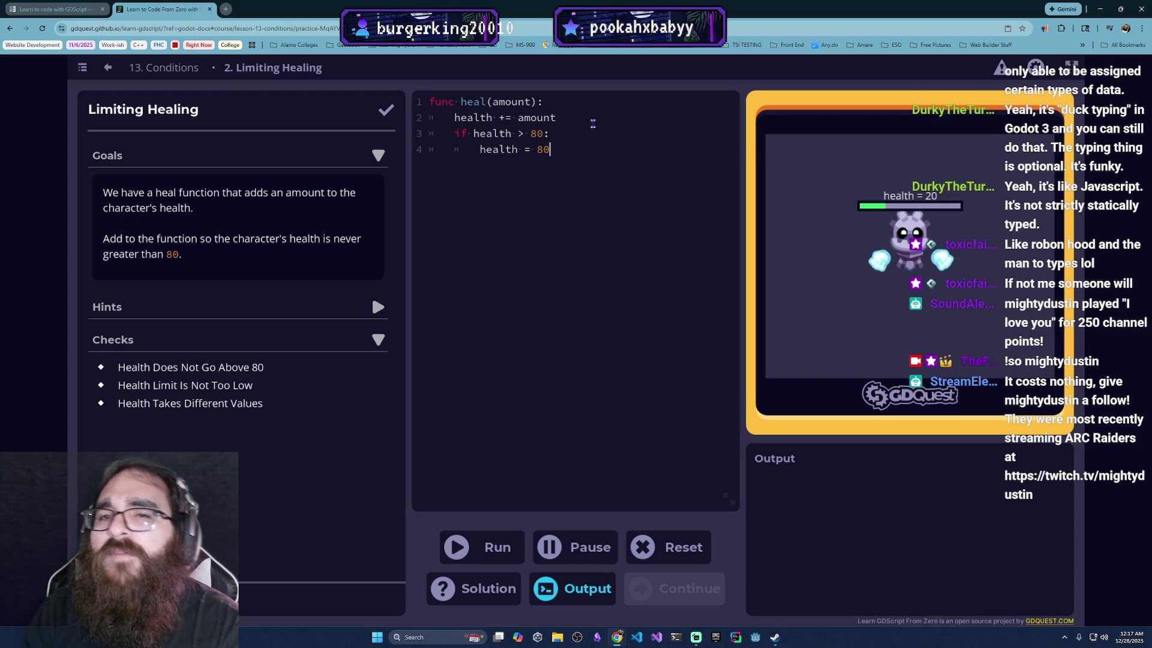
left_click(478, 548)
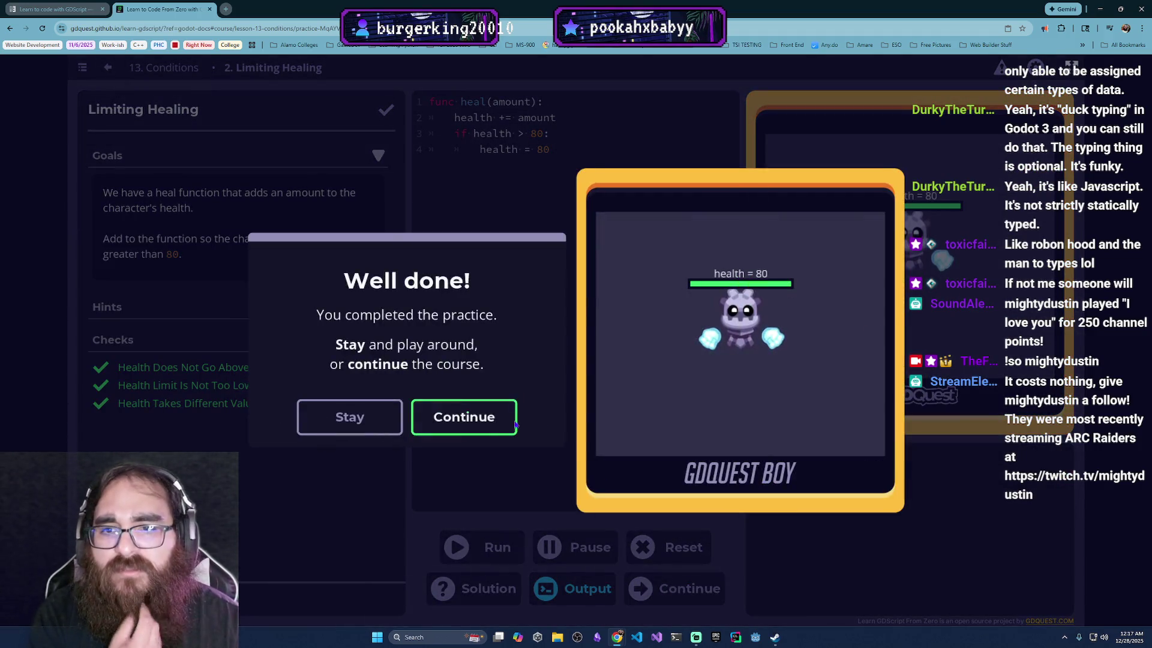
left_click(349, 486)
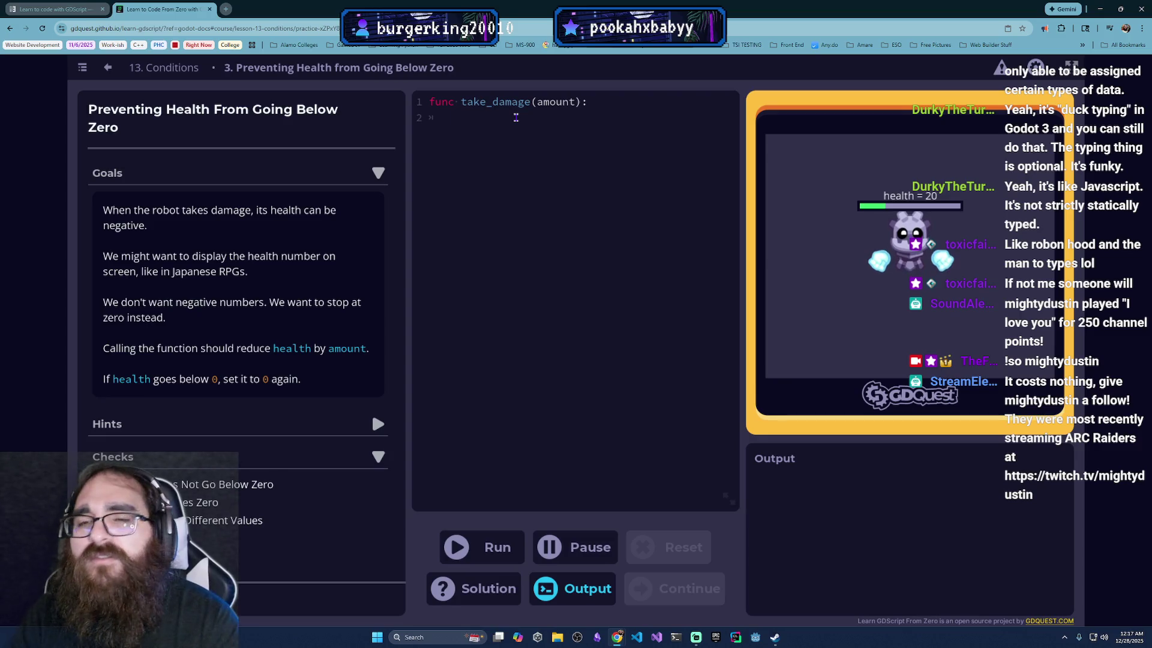
type("if health ")
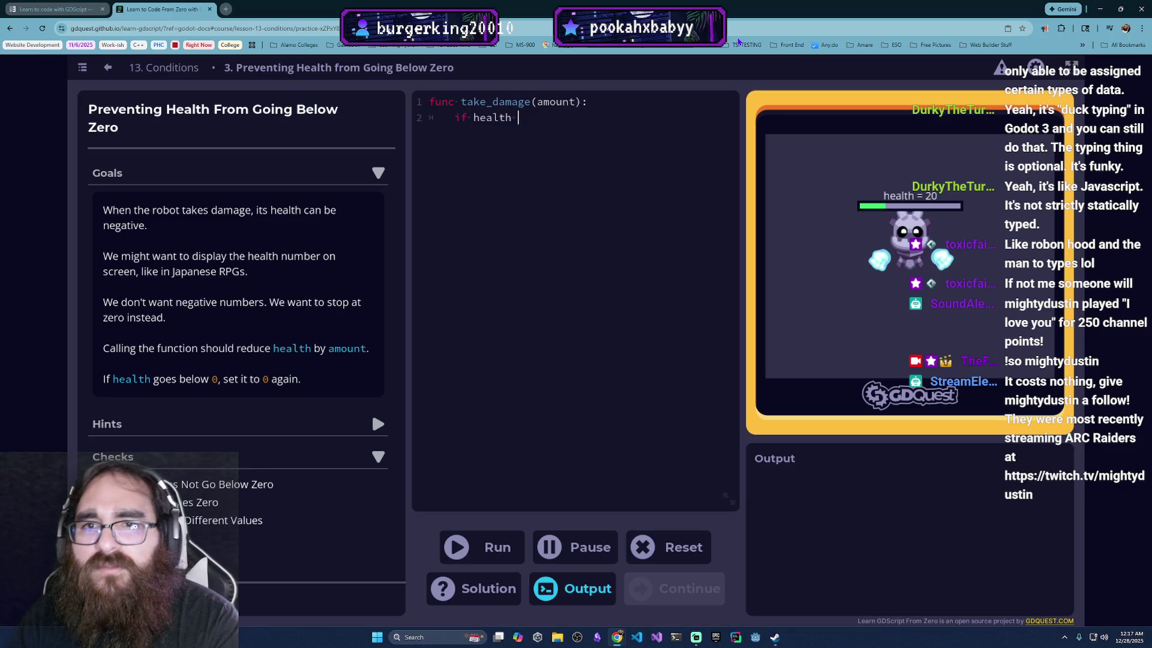
type("< 0")
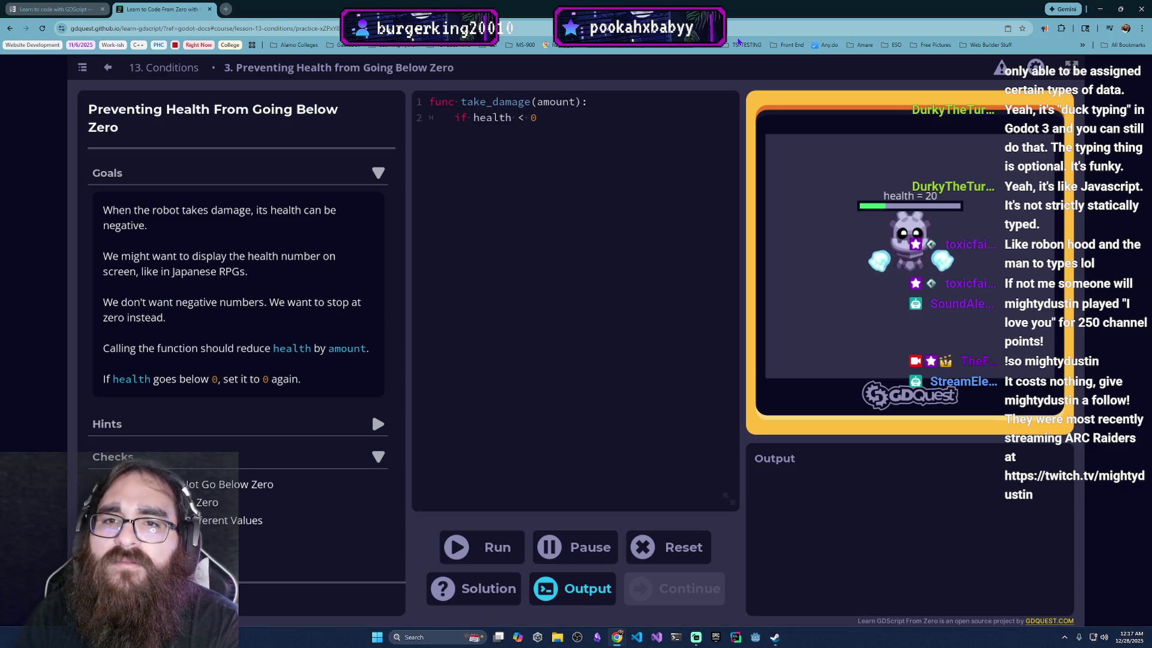
type(" :")
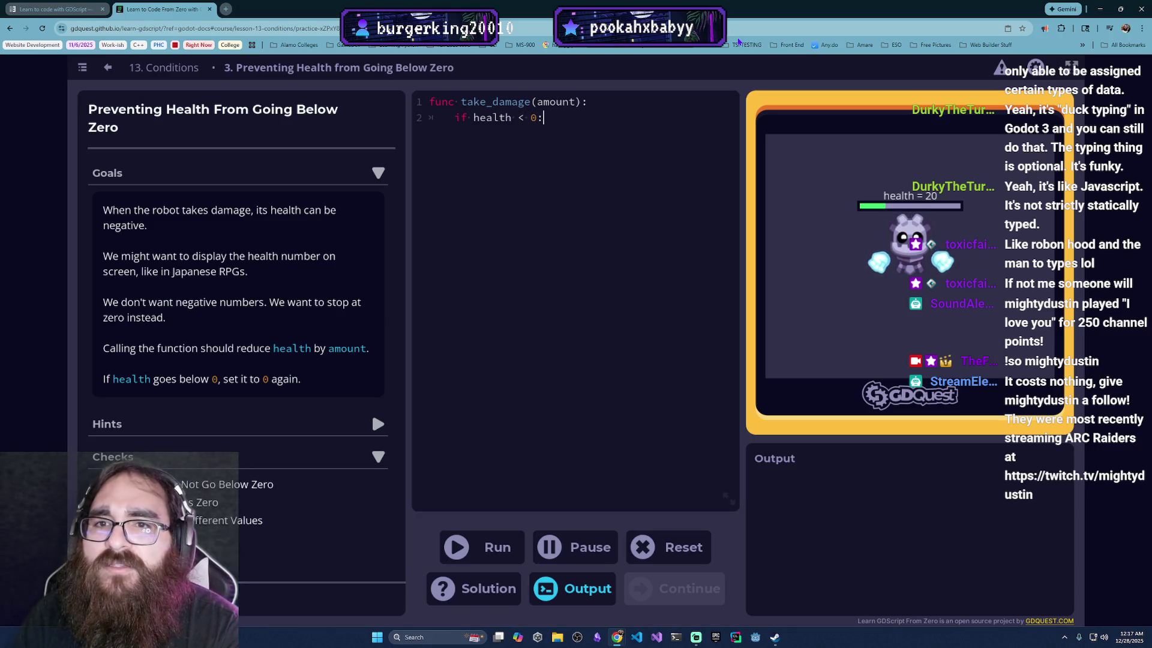
type("alth")
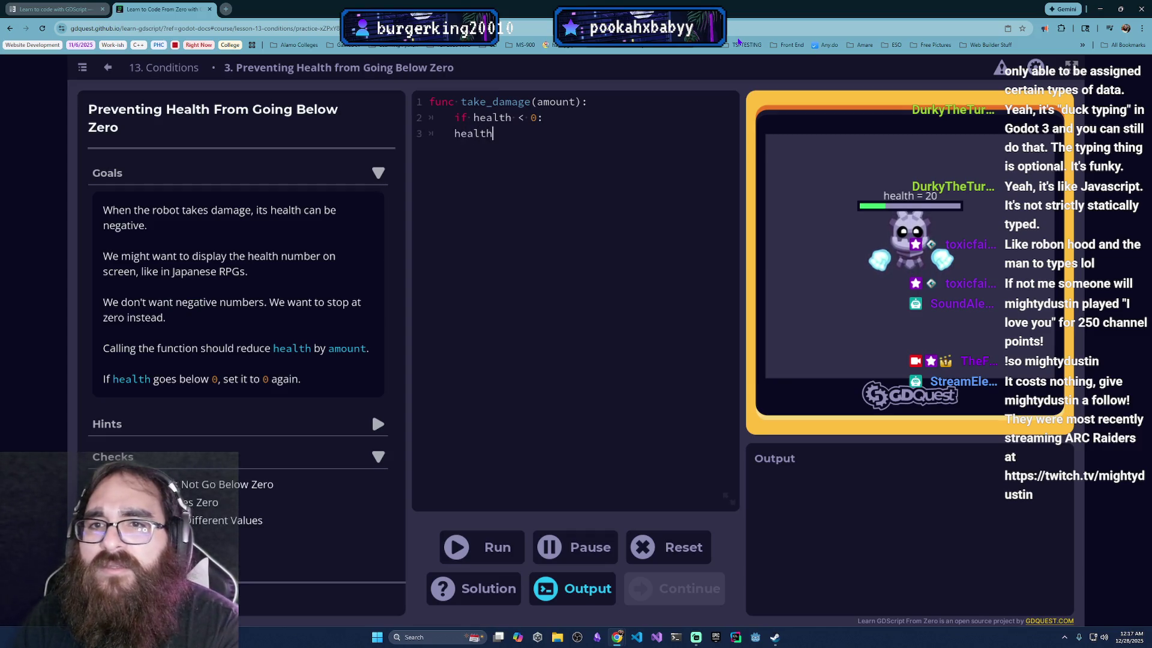
type(" = 0;")
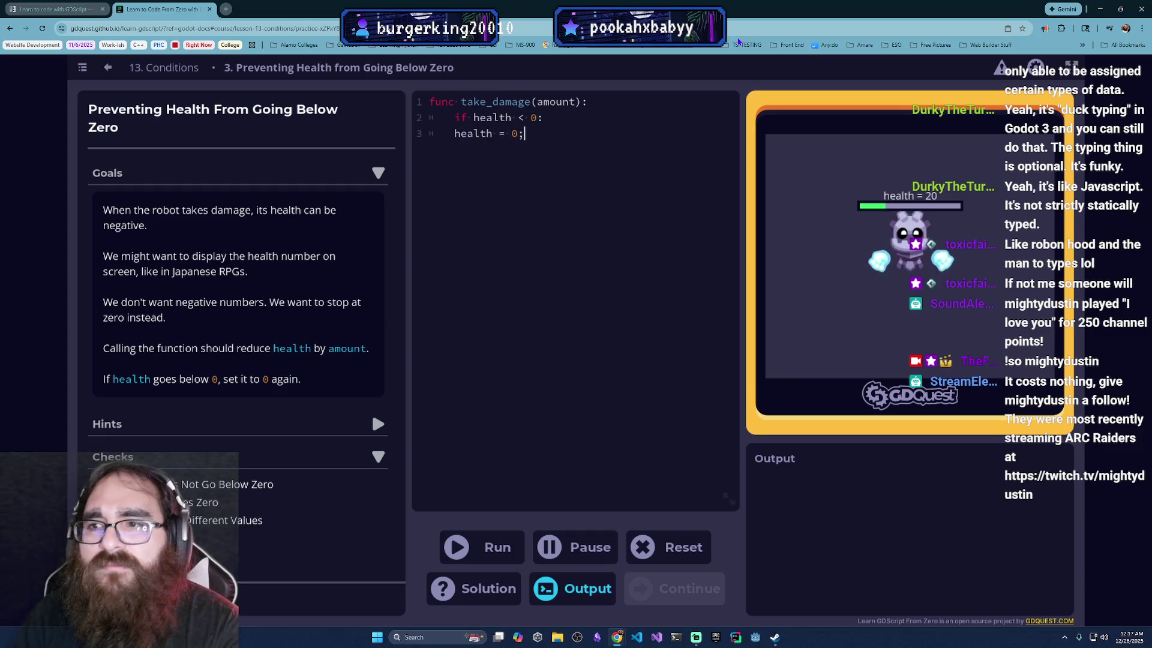
Step: Write 'if health < 0:' with indented 'health = 0' in take_damage and run it
key("BackSpace")
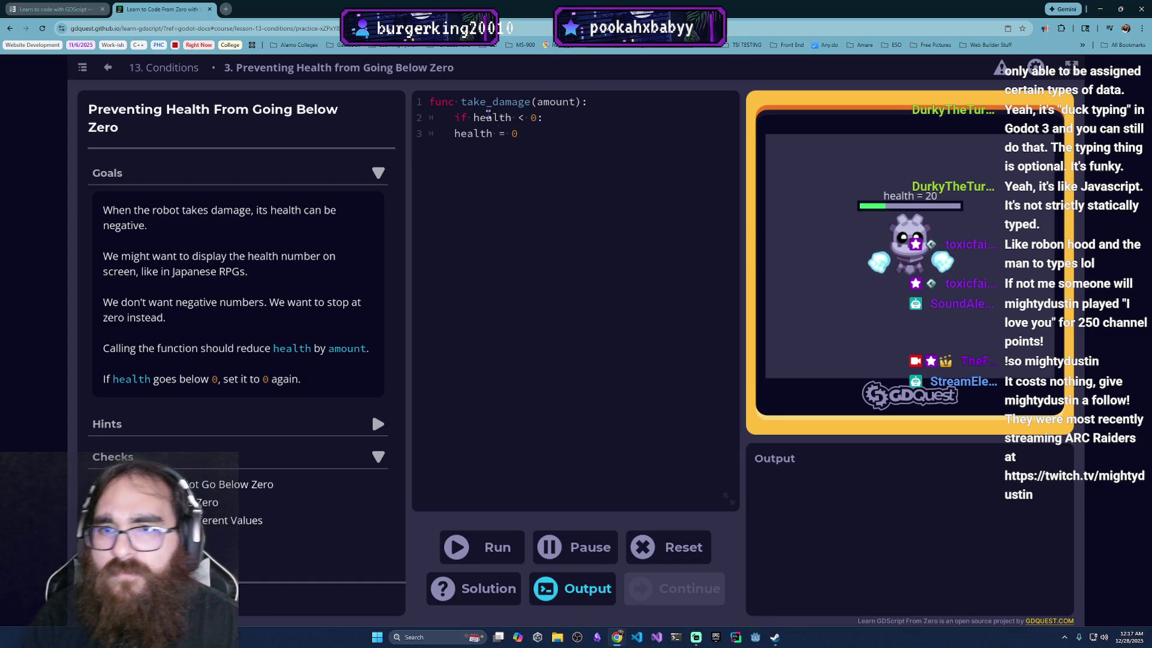
key("Tab")
key("ctrl+Return")
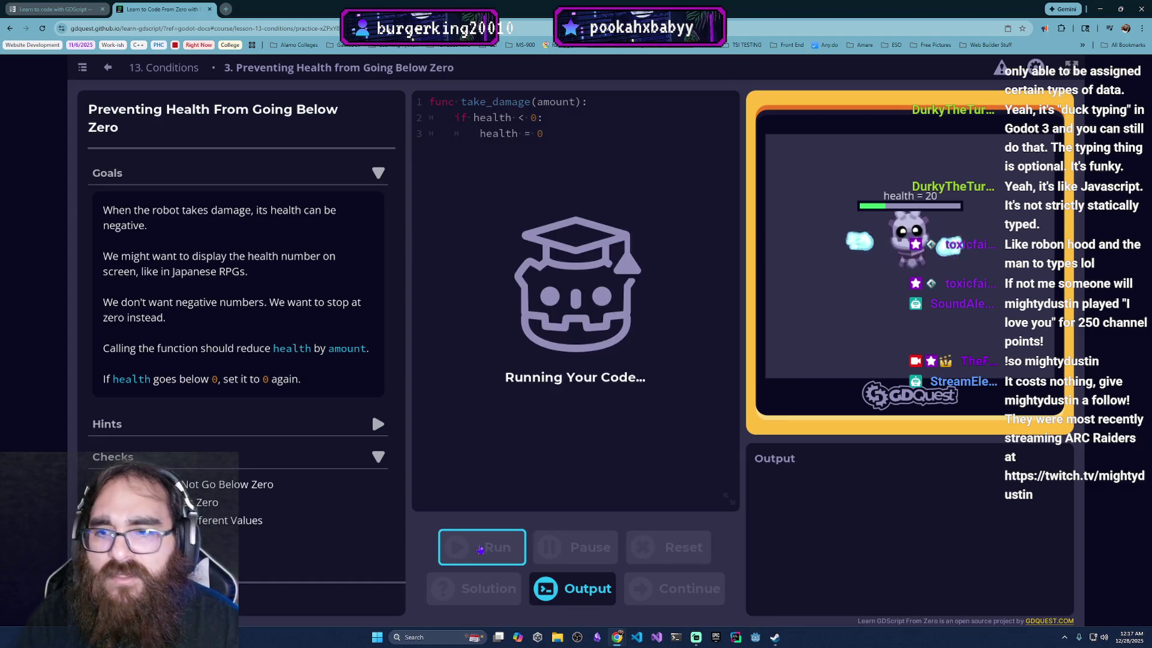
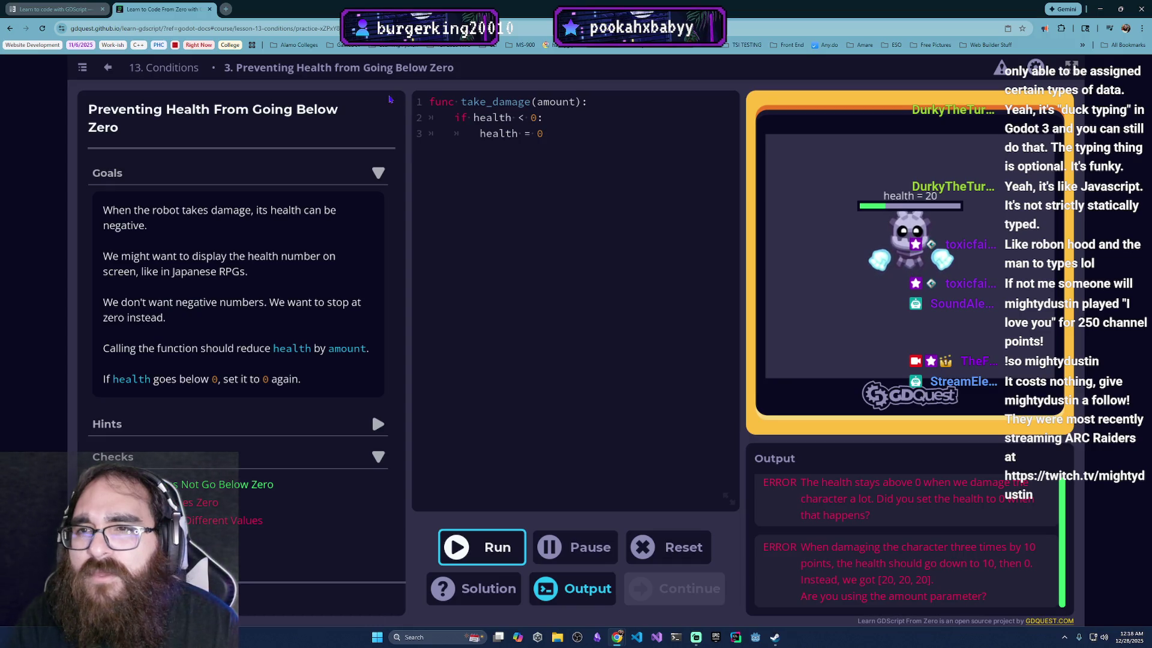
Step: Step back to the Limiting Healing lesson and return, reloading the bare take_damage starter code
left_click(107, 66)
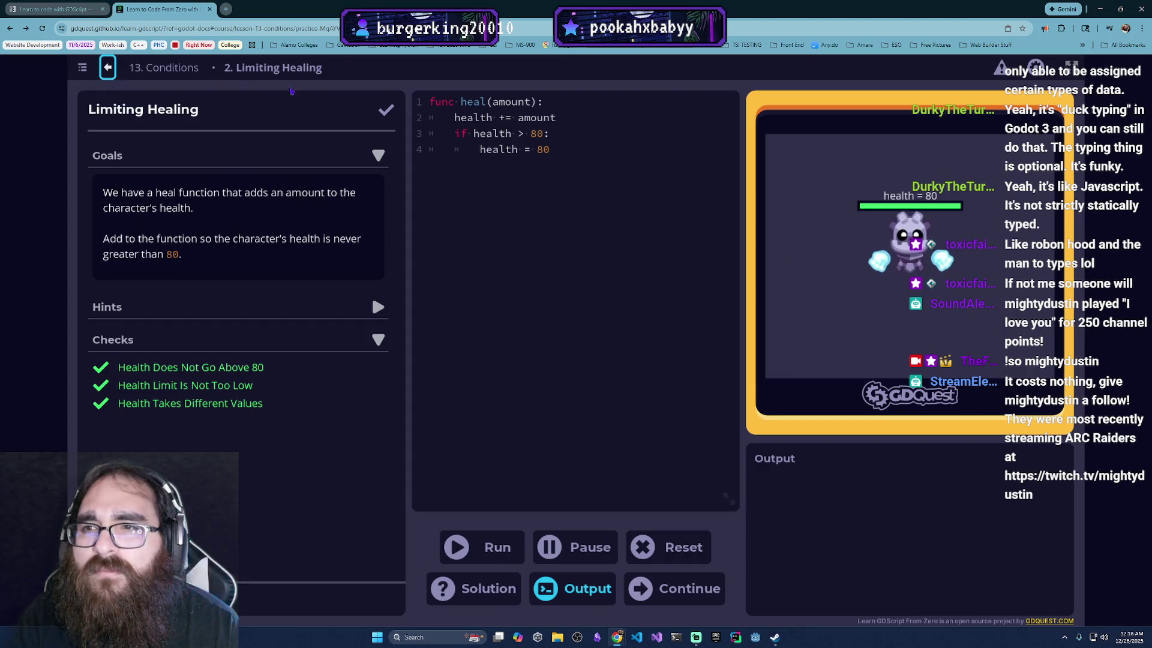
left_click(675, 589)
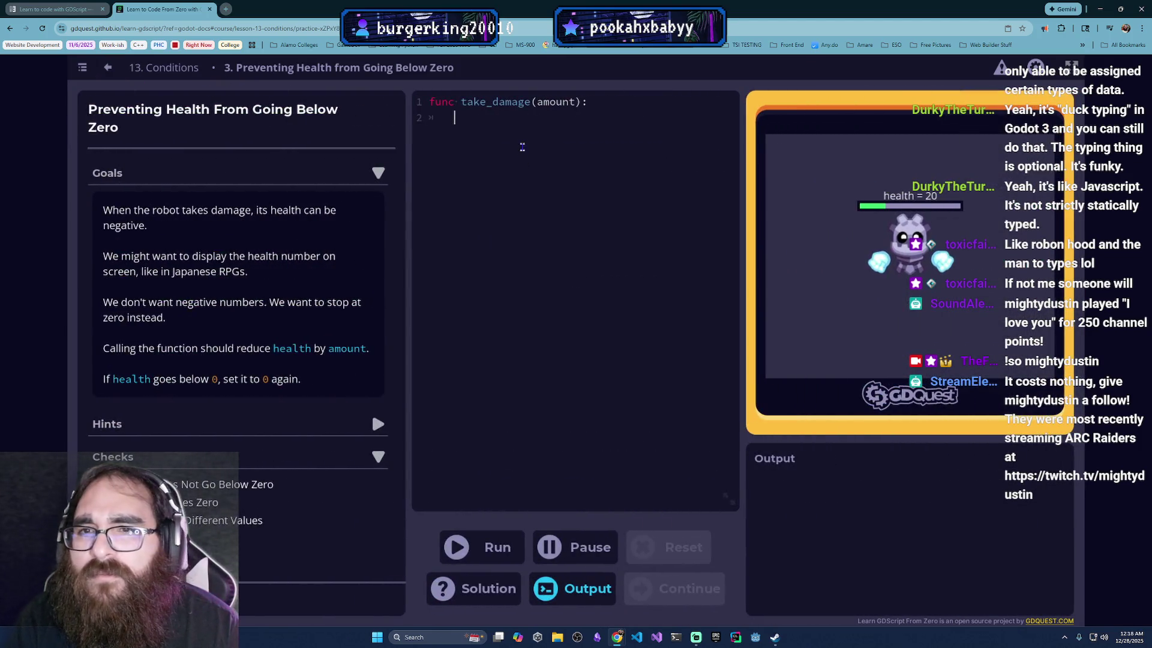
type("if health")
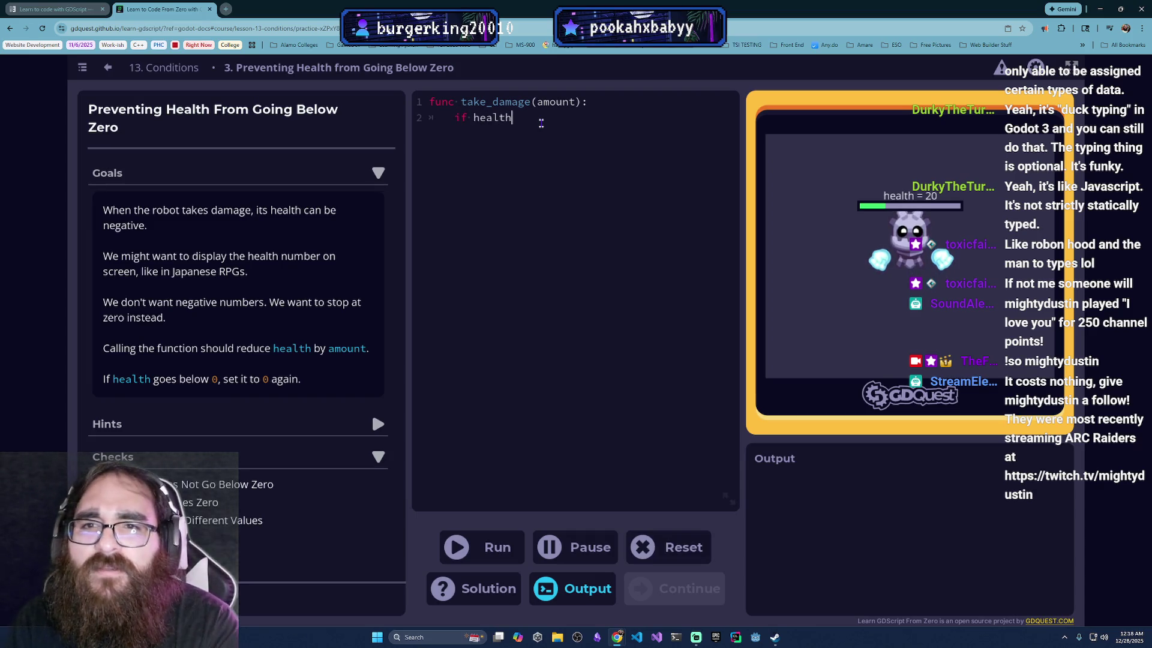
type(" < 0:")
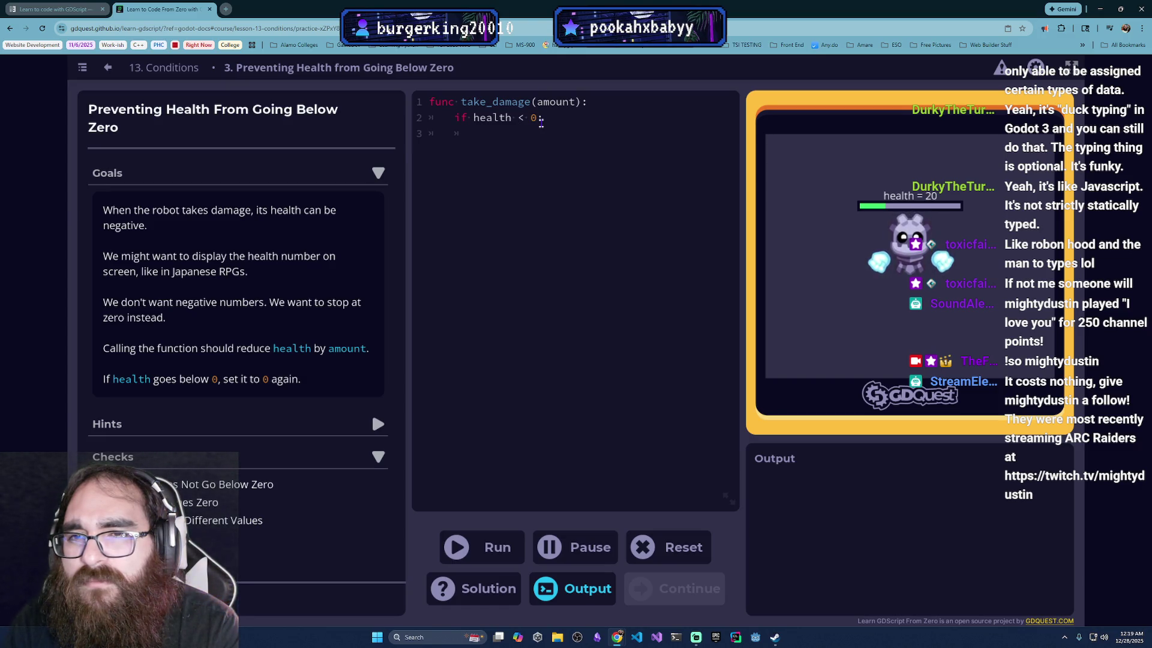
type("health")
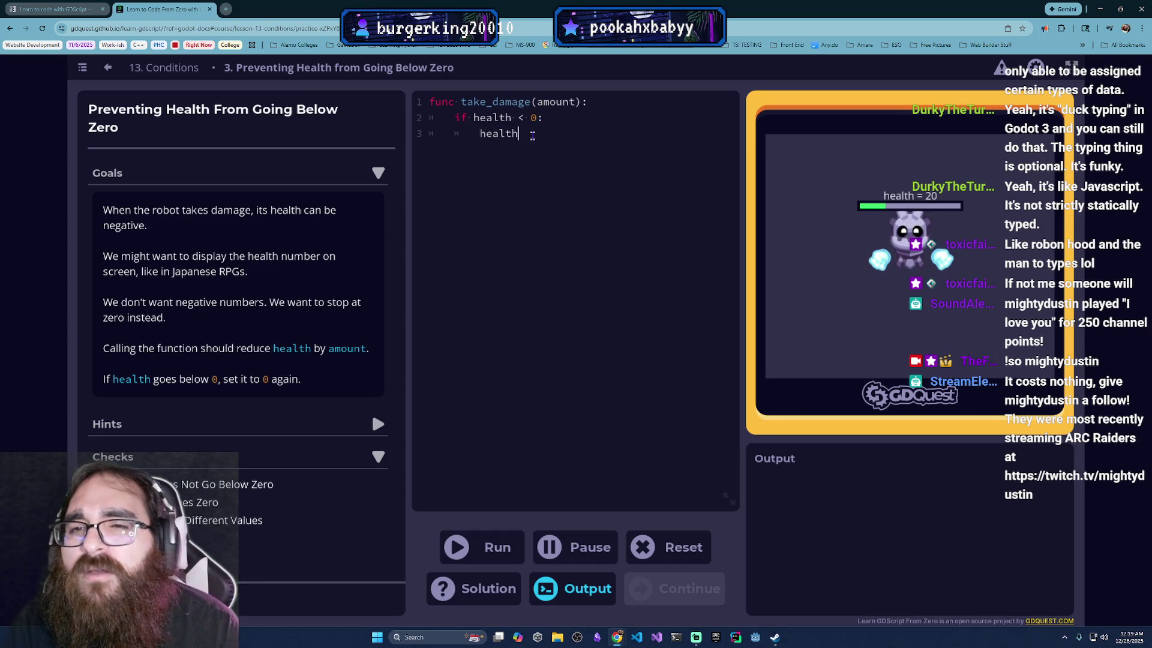
Step: Select the if health < 0: check and its health line so they can be replaced
left_click_drag(541, 126, 462, 117)
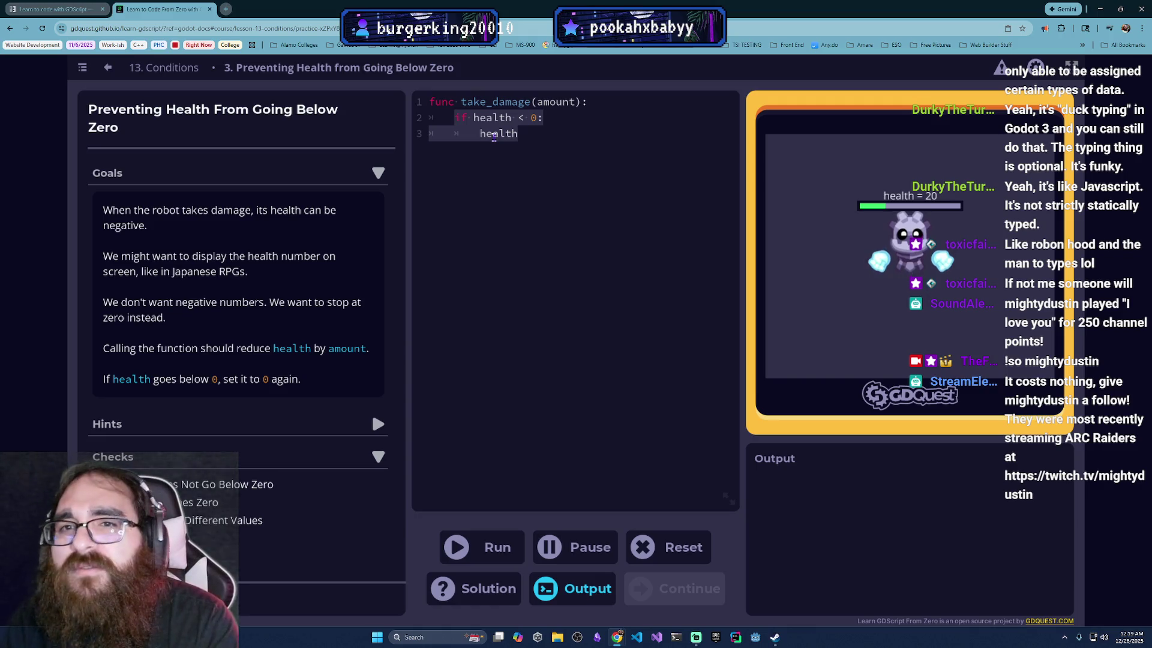
type("health -")
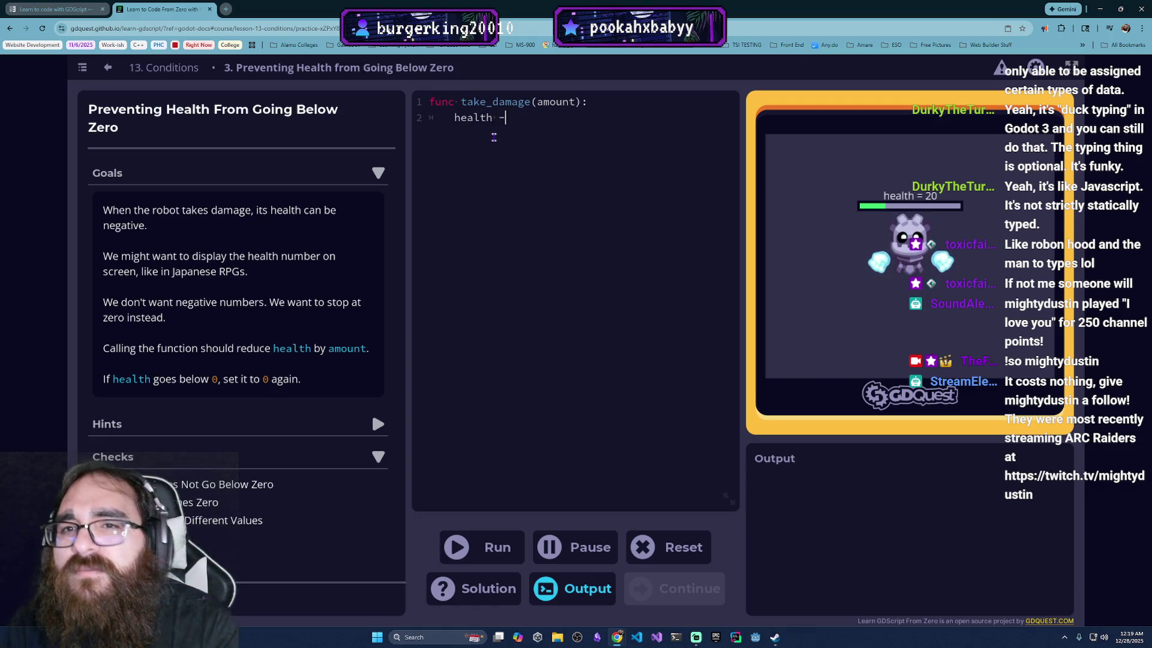
type("=")
Step: Replace the selection with health -= amount, correcting a typo after the operator
key("BackSpace")
type("mount")
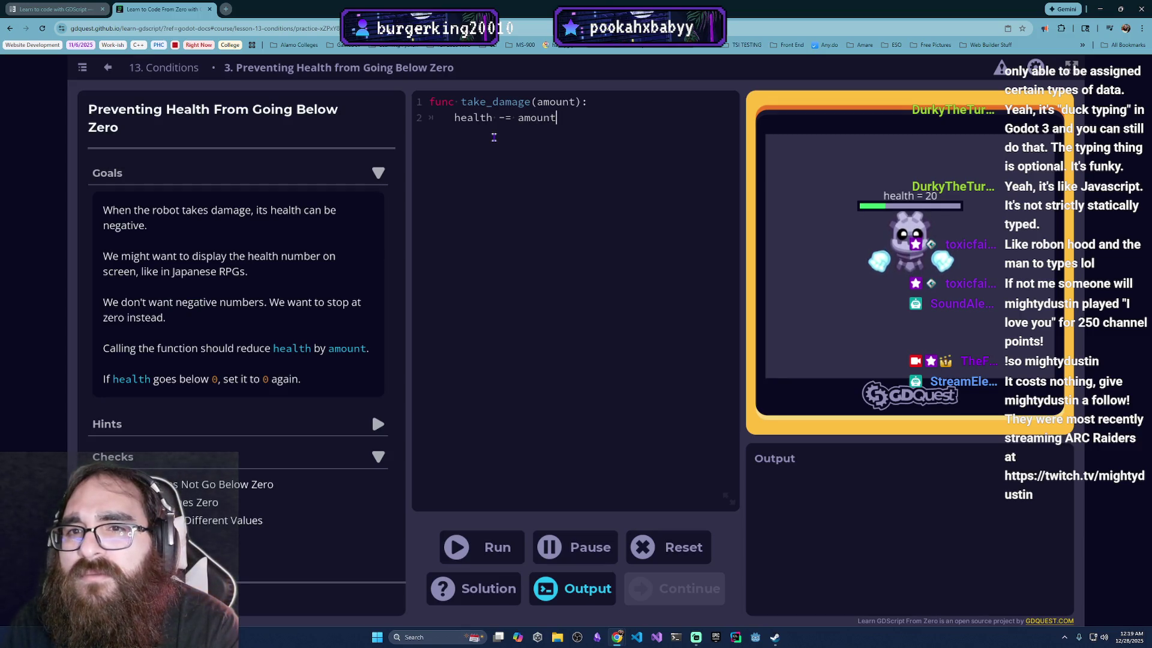